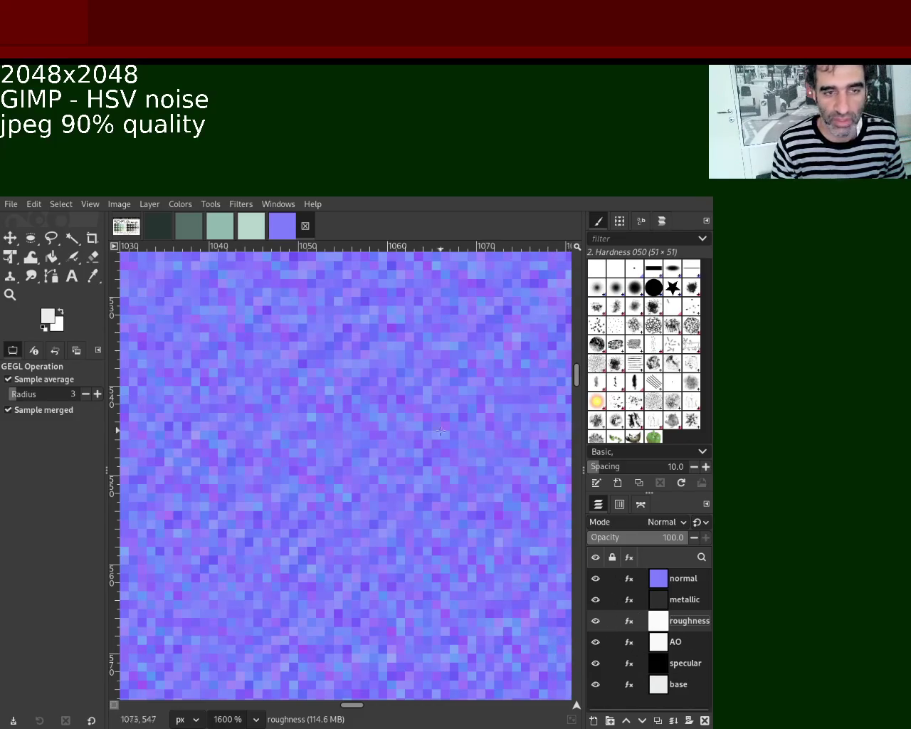
Switch back to the Sci-Fi Grunge palette reference image
{"action": "left_click", "coordinate": [126, 226]}
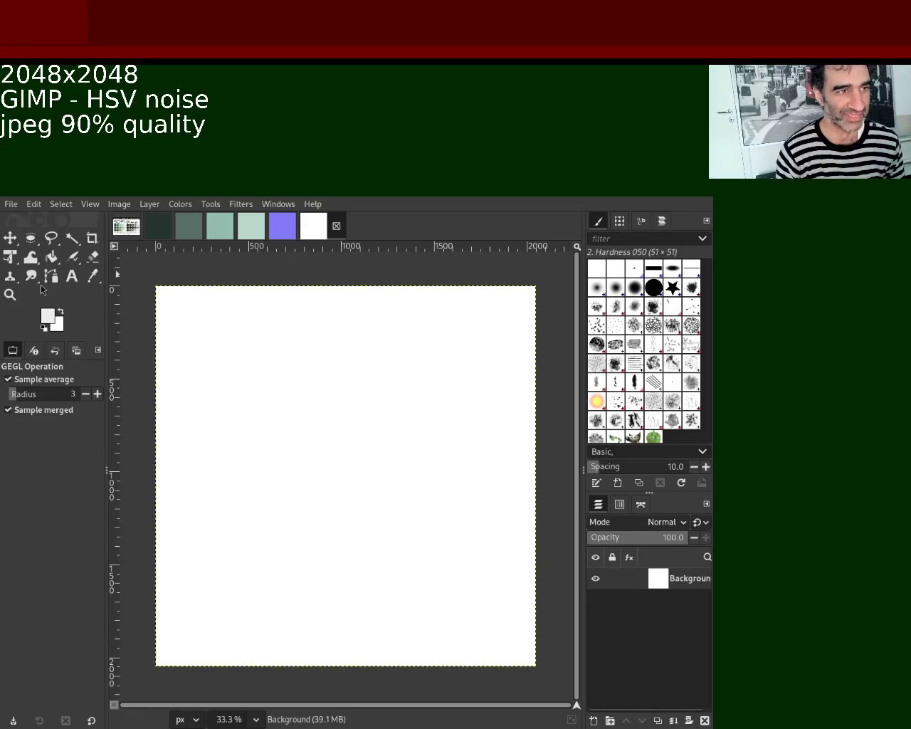
{"action": "left_click", "coordinate": [127, 225]}
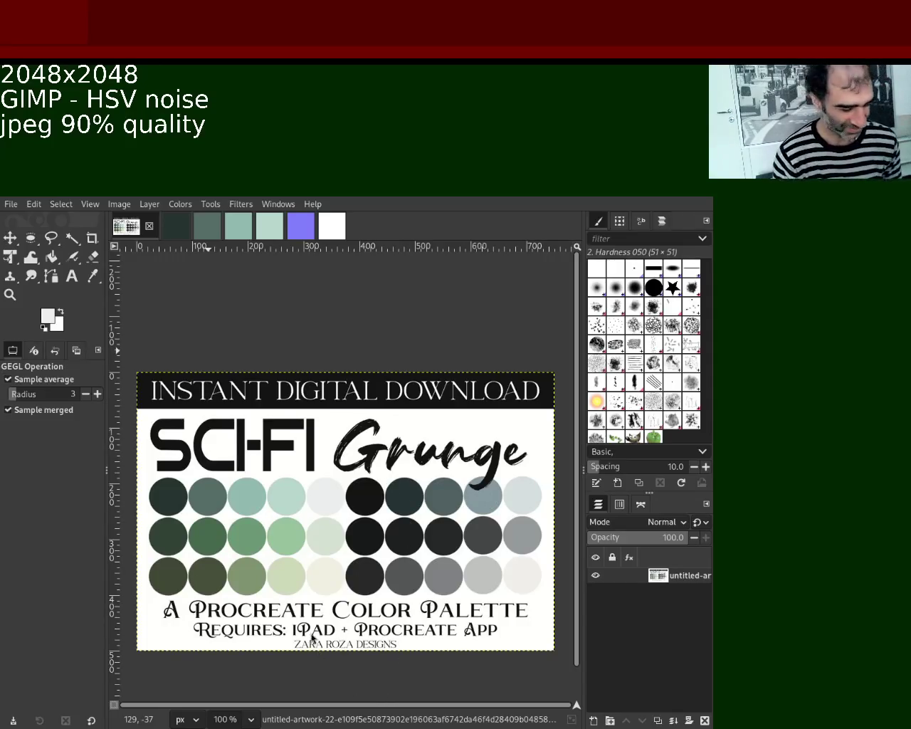
Sample the near-black colour from a circle on the Sci-Fi Grunge palette
{"action": "left_click", "coordinate": [51, 256]}
{"action": "key", "text": "ctrl+z"}
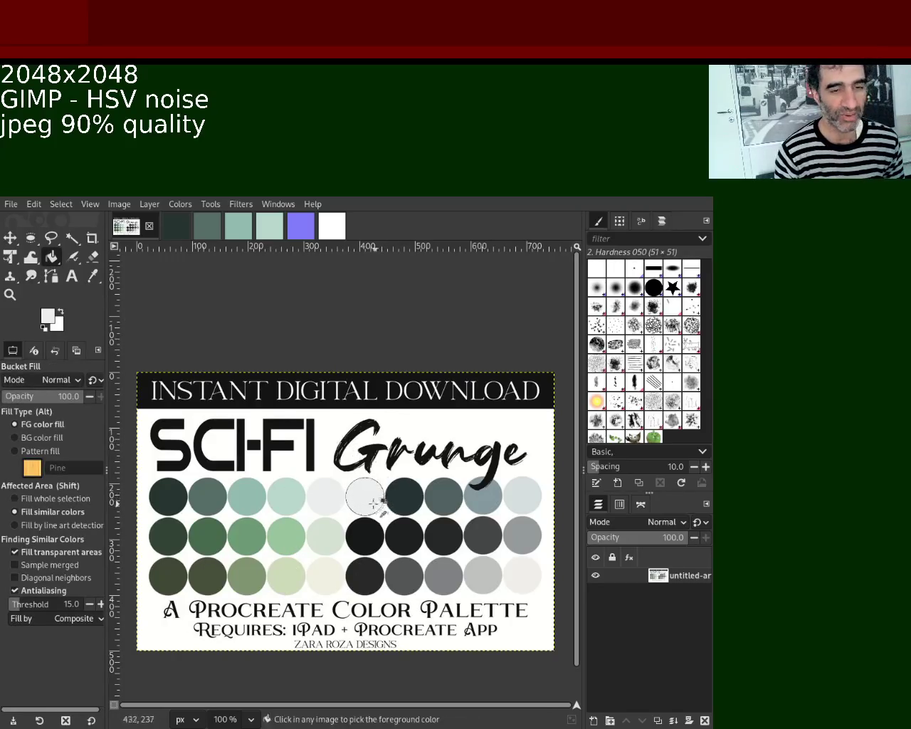
{"action": "key", "text": "ctrl+y"}
{"action": "left_click", "coordinate": [94, 277]}
{"action": "left_click", "coordinate": [365, 495]}
Bucket-fill the new 2048×2048 canvas with near-black and save it as 6.xcf
{"action": "left_click", "coordinate": [336, 239]}
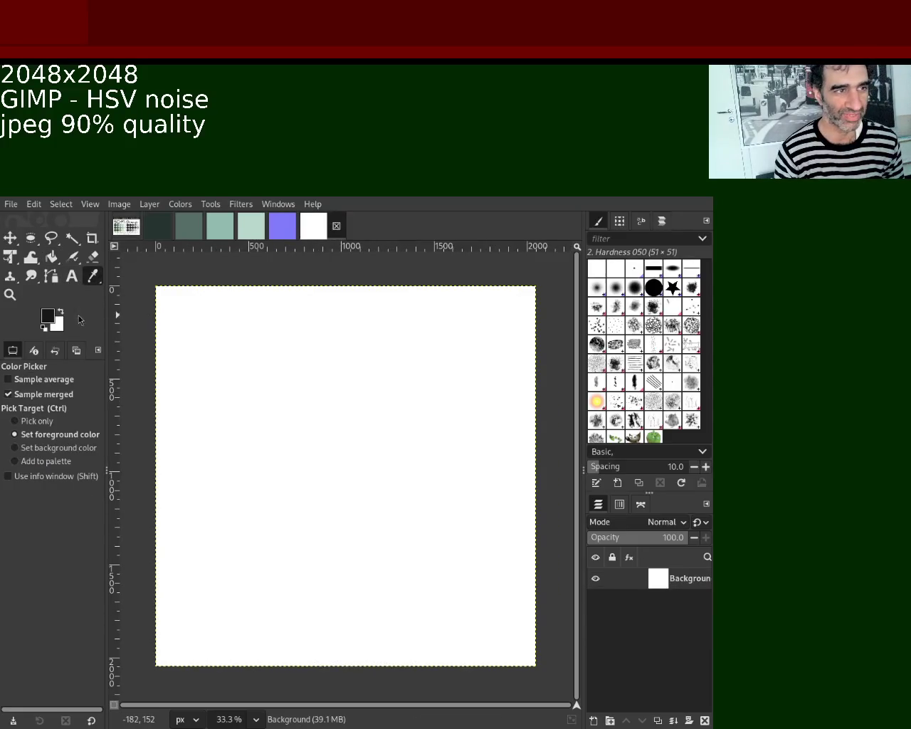
{"action": "left_click", "coordinate": [51, 256]}
{"action": "left_click", "coordinate": [354, 443]}
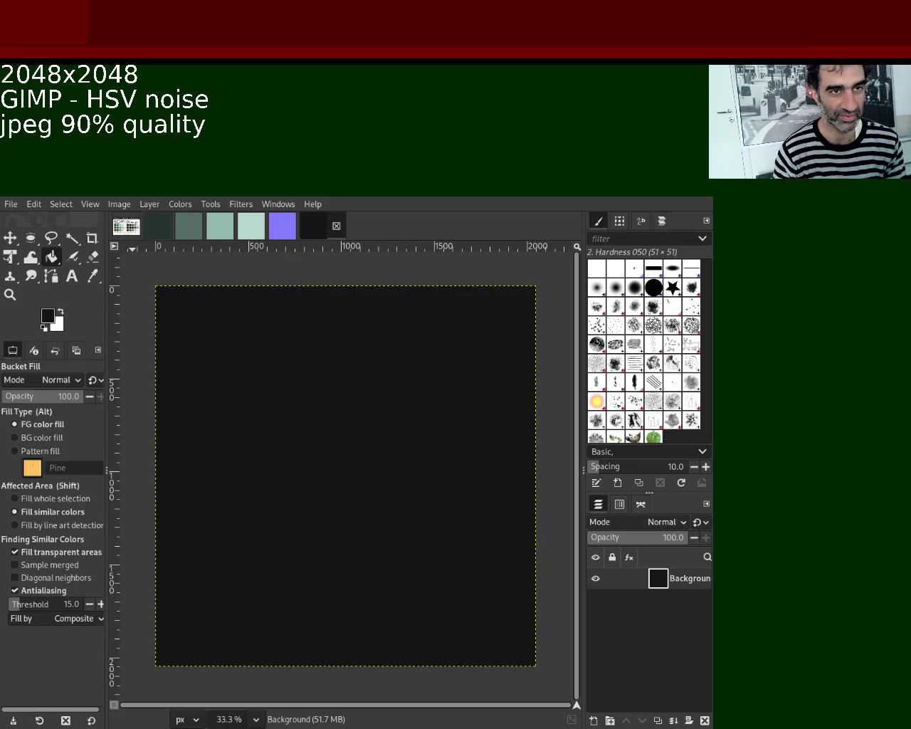
{"action": "key", "text": "ctrl+s"}
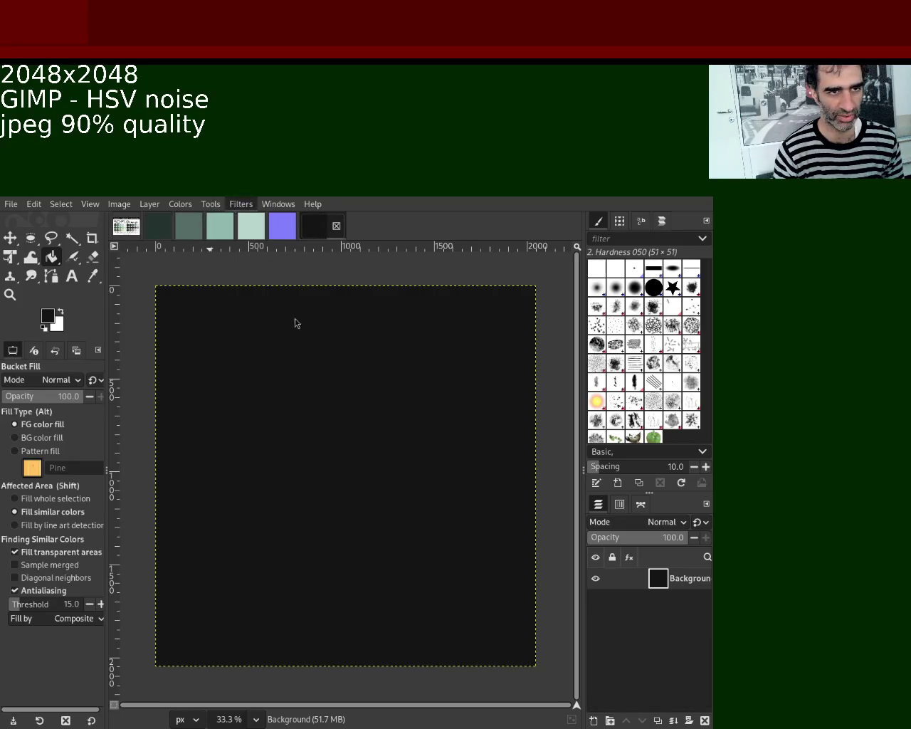
Apply the HSV Noise filter to give the black layer a faint noise texture
{"action": "key", "text": "ctrl+f"}
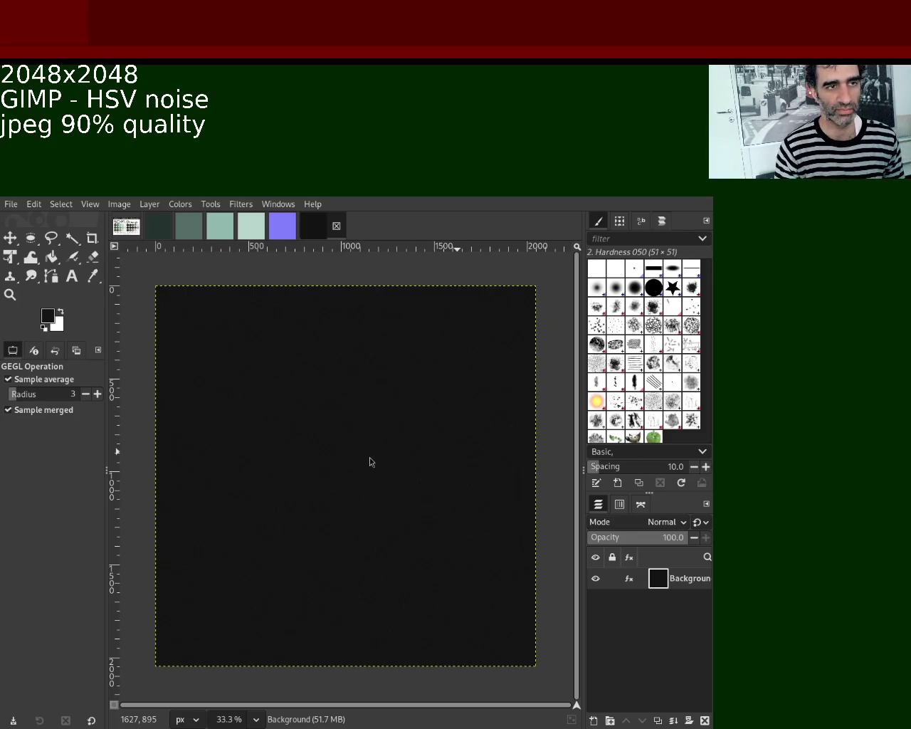
Duplicate the noise layer and rename the top two layers normal and metallic
{"action": "mouse_move", "coordinate": [659, 579]}
{"action": "key", "text": "shift+ctrl+d"}
{"action": "key", "text": "shift+ctrl+d"}
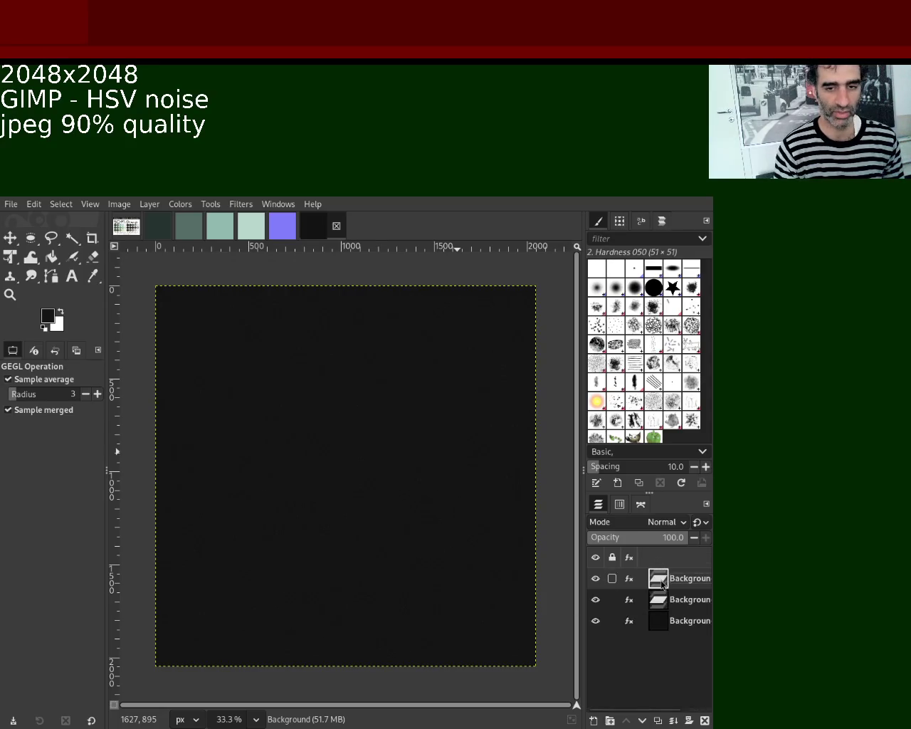
{"action": "key", "text": "shift+ctrl+d"}
{"action": "key", "text": "shift+ctrl+d"}
{"action": "key", "text": "shift+ctrl+d"}
{"action": "double_click", "coordinate": [690, 579]}
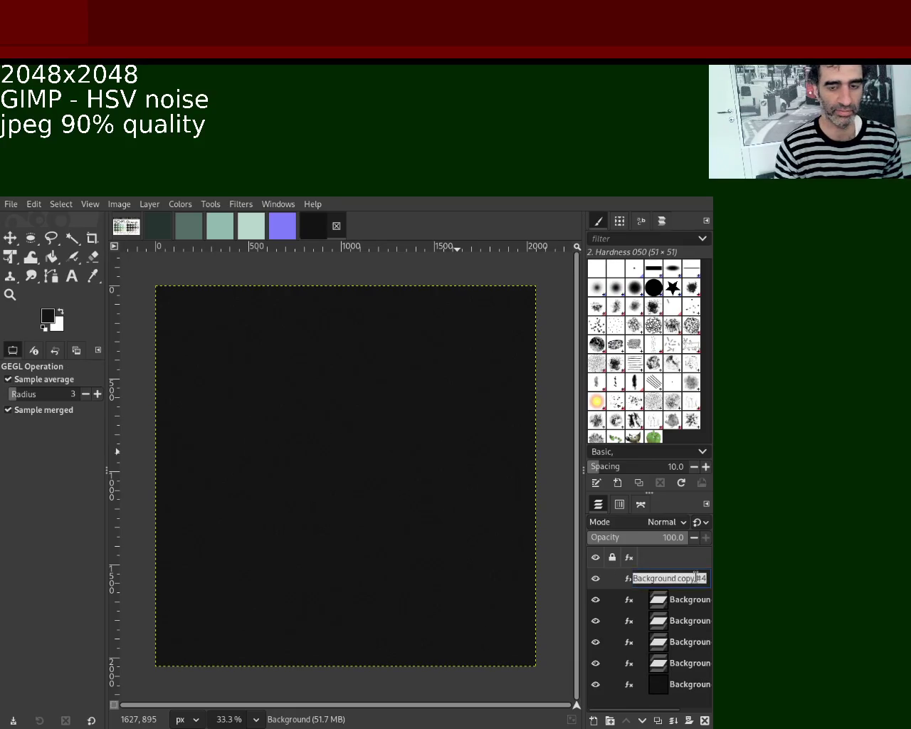
{"action": "type", "text": "normal"}
{"action": "key", "text": "Return"}
{"action": "double_click", "coordinate": [682, 600]}
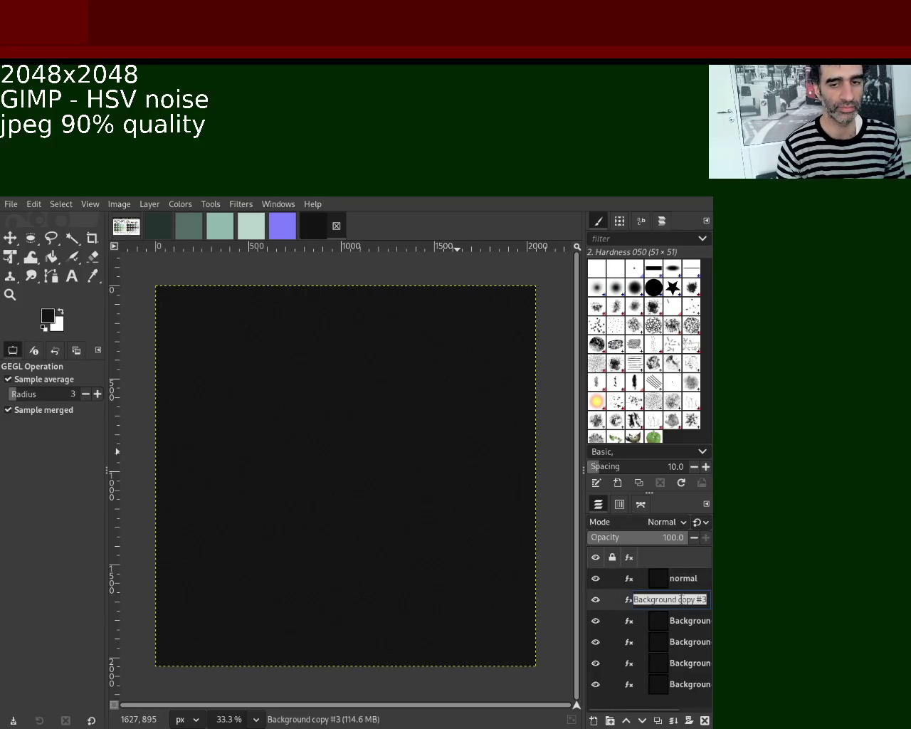
{"action": "type", "text": "metallic"}
{"action": "key", "text": "Return"}
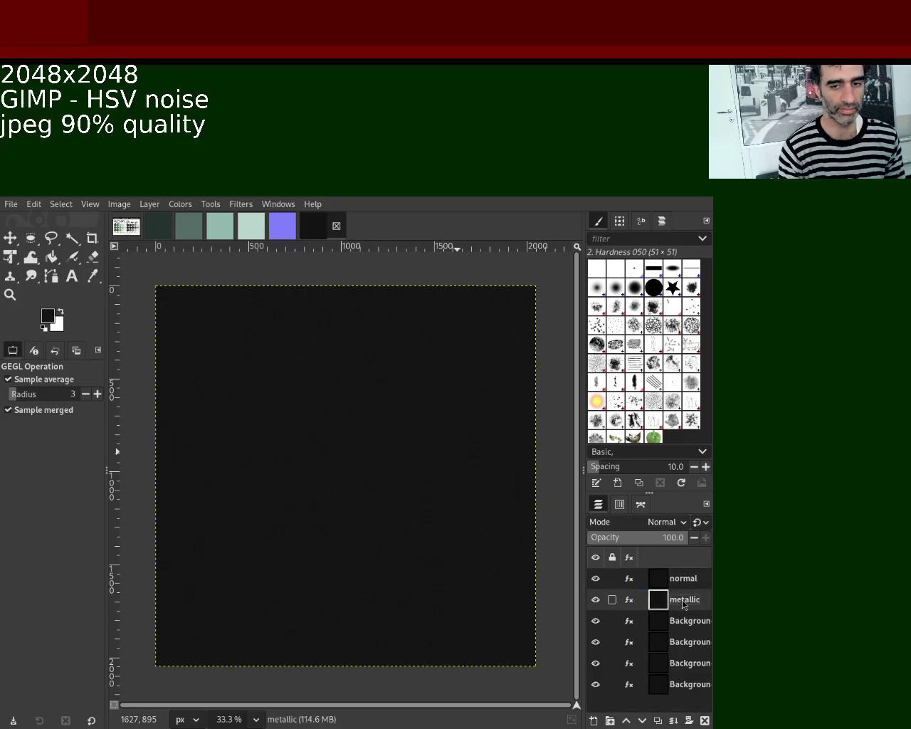
Type the planned layer list 'normal, metallic, roughness, AO, specular, base'
{"action": "double_click", "coordinate": [687, 620]}
{"action": "key", "text": "Escape"}
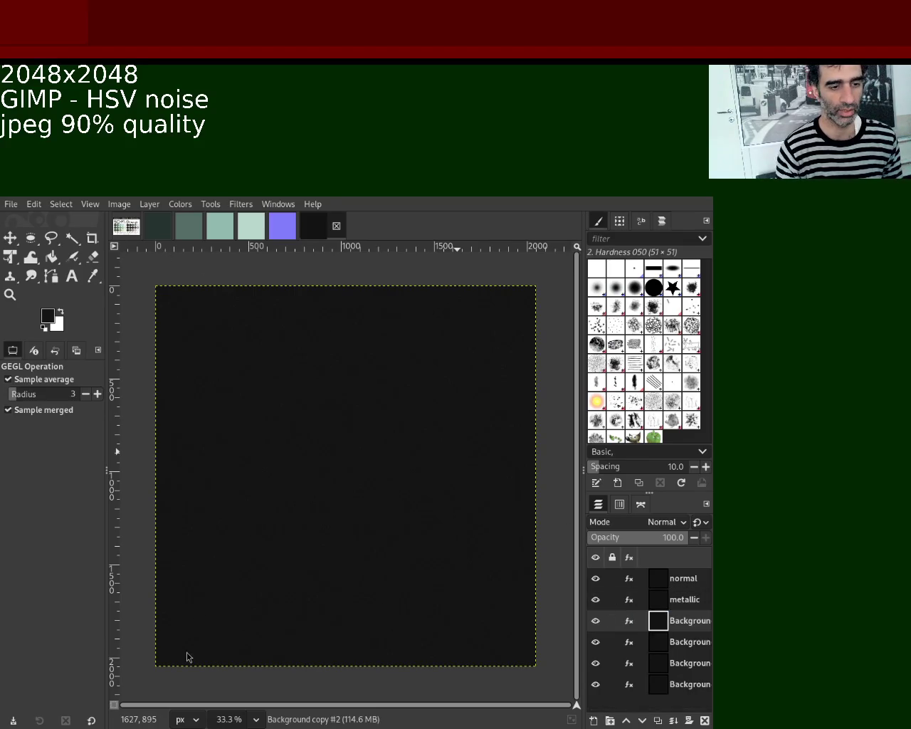
{"action": "type", "text": "noirma"}
{"action": "key", "text": "BackSpace"}
{"action": "key", "text": "BackSpace"}
{"action": "key", "text": "BackSpace"}
{"action": "key", "text": "BackSpace"}
{"action": "type", "text": "rmal"}
{"action": "key", "text": "BackSpace"}
{"action": "type", "text": "al. metal"}
{"action": "type", "text": "lic,."}
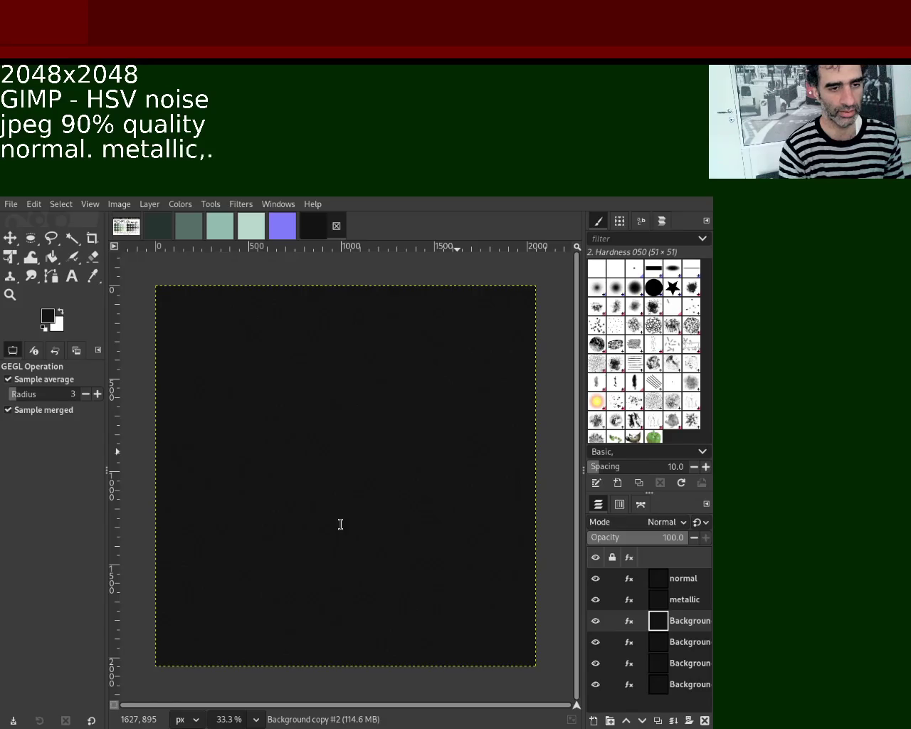
{"action": "key", "text": "BackSpace"}
{"action": "type", "text": " roughne"}
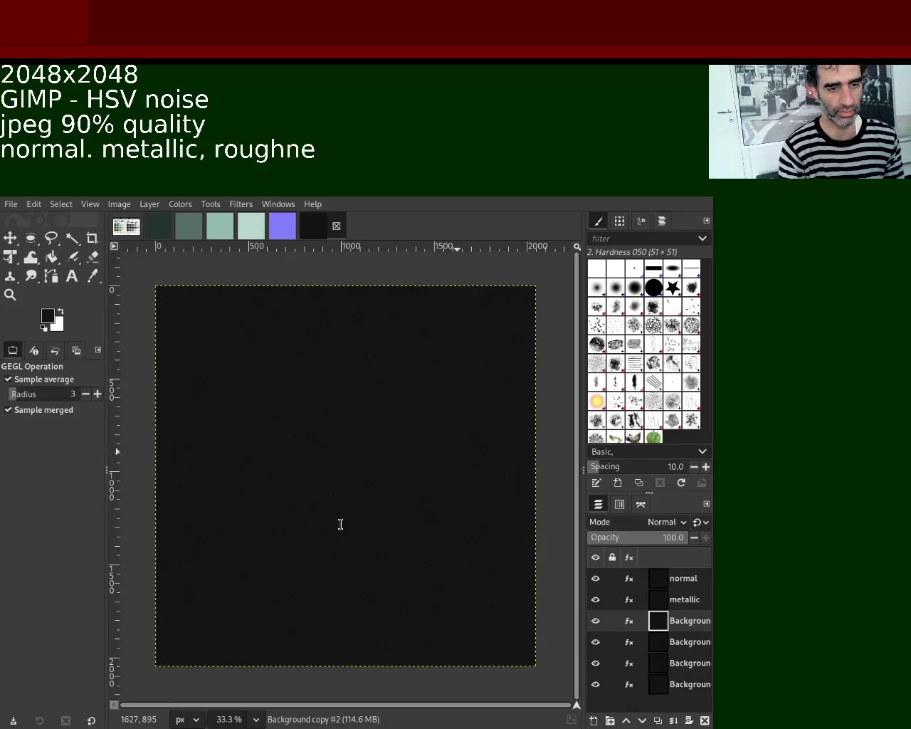
{"action": "type", "text": "ss, AO,"}
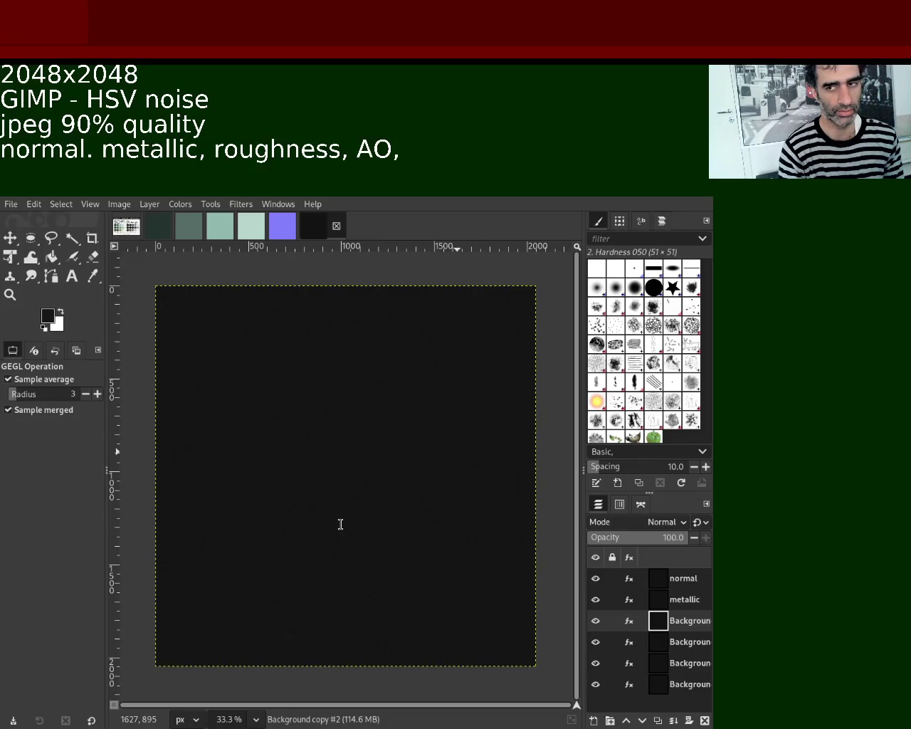
{"action": "type", "text": " specular,ba"}
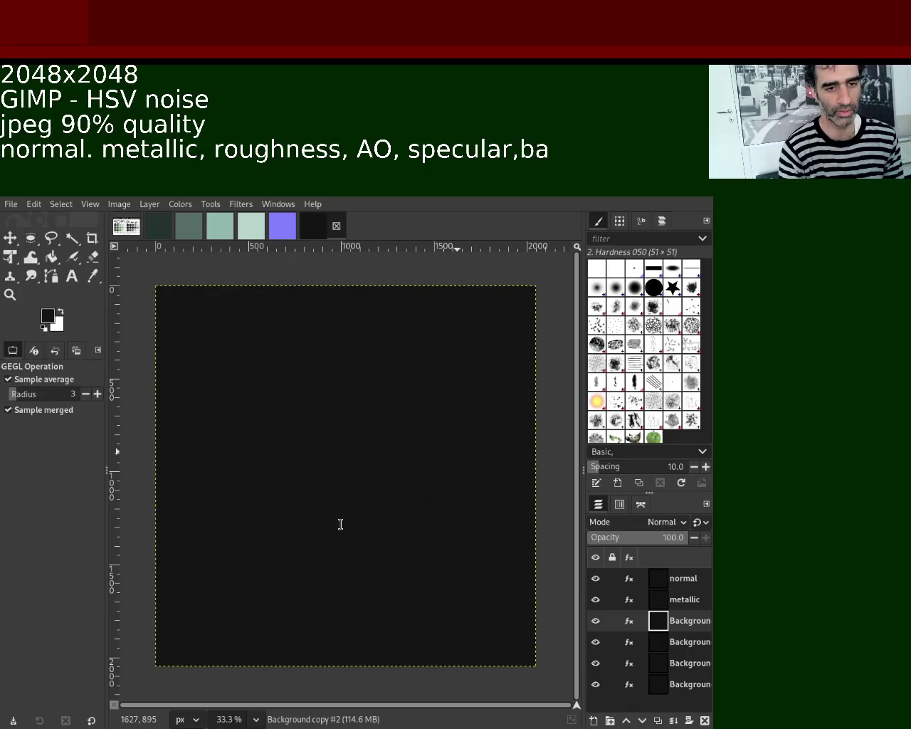
{"action": "type", "text": "se"}
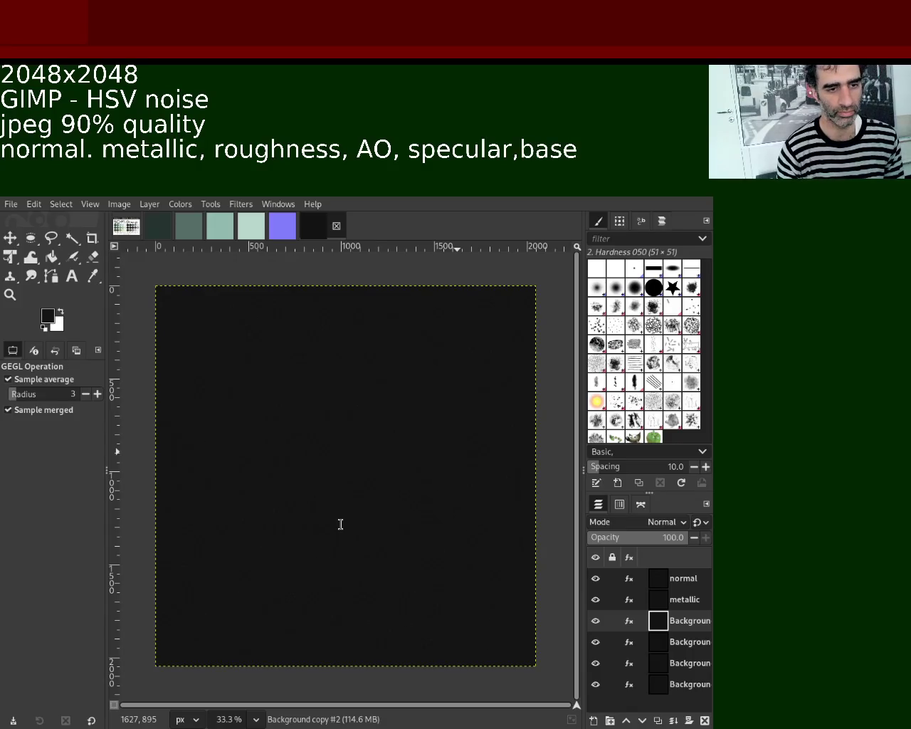
{"action": "key", "text": "BackSpace"}
{"action": "type", "text": ","}
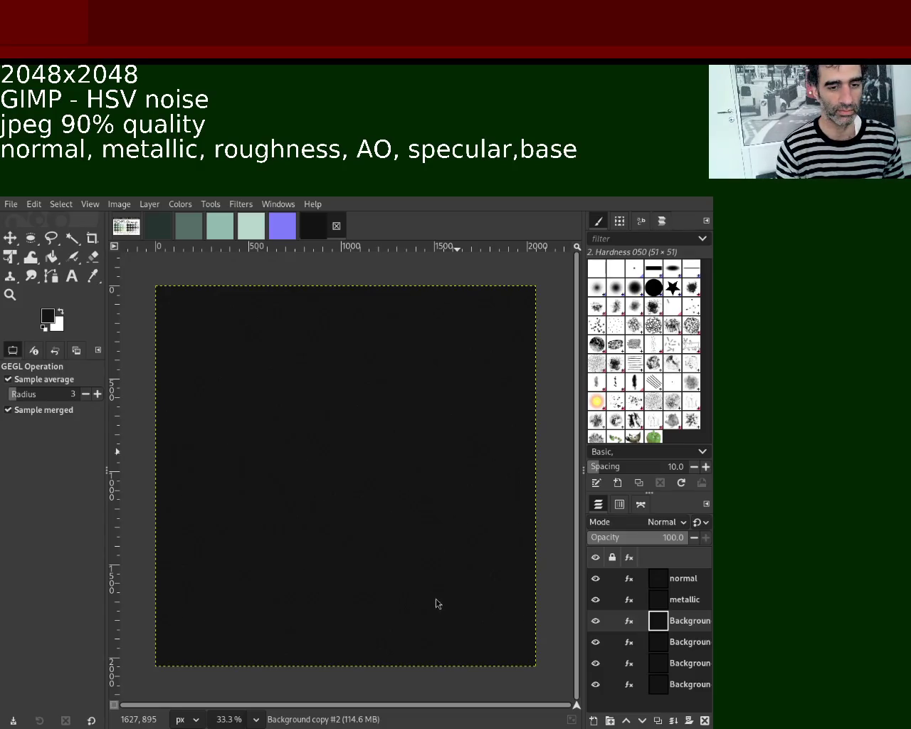
Rename the bottom layer base and select the normal layer
{"action": "mouse_move", "coordinate": [680, 579]}
{"action": "double_click", "coordinate": [688, 684]}
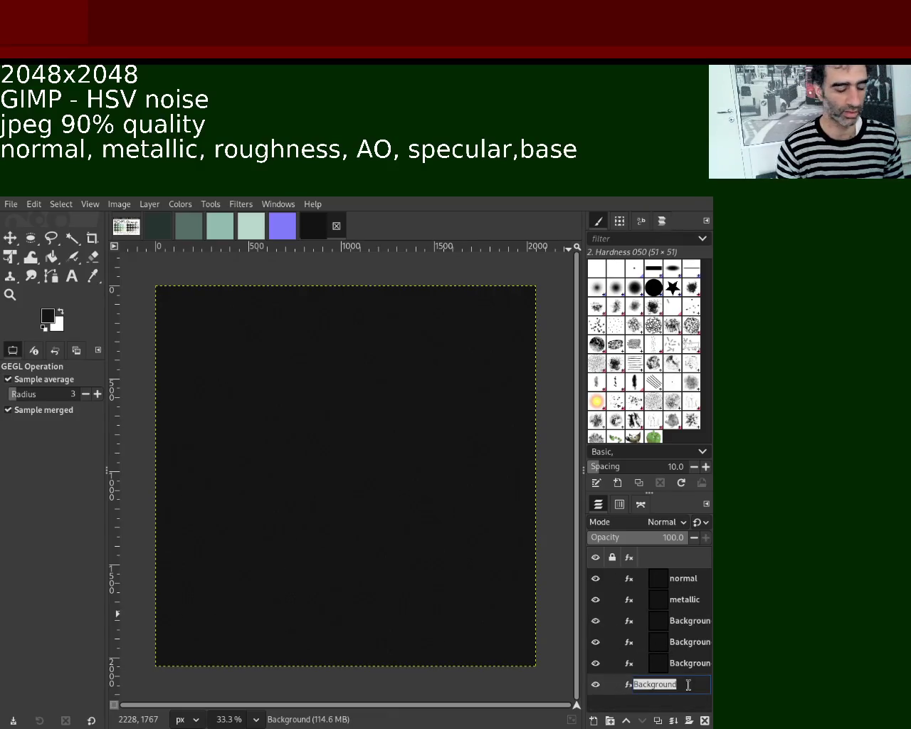
{"action": "type", "text": "base"}
{"action": "key", "text": "Return"}
{"action": "left_click", "coordinate": [687, 578]}
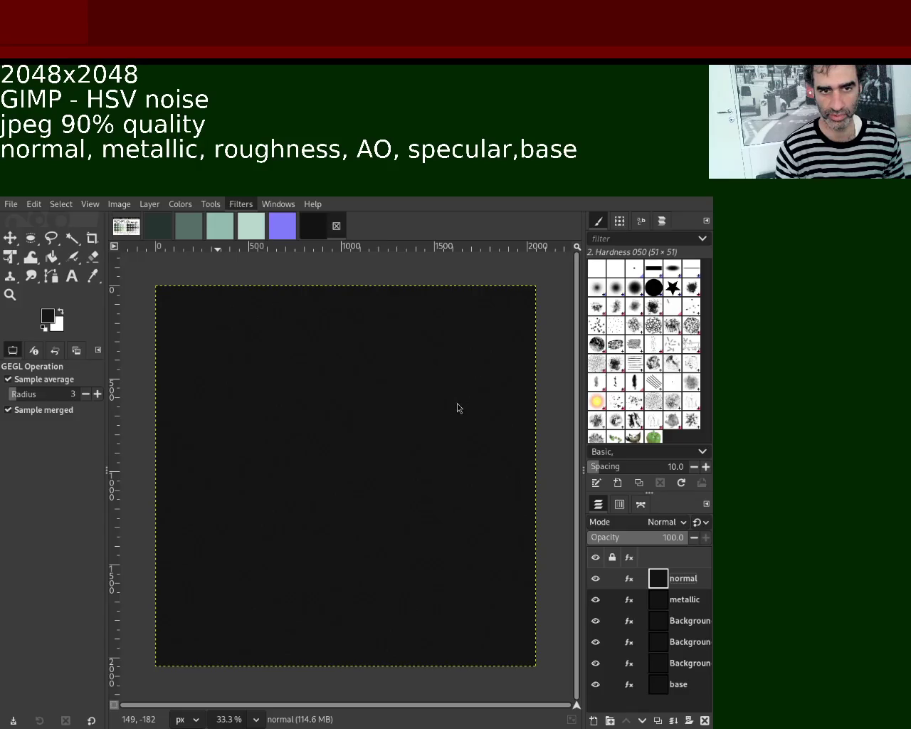
Turn the normal layer bluish-purple, hide it, and select the metallic layer
{"action": "key", "text": "ctrl+f"}
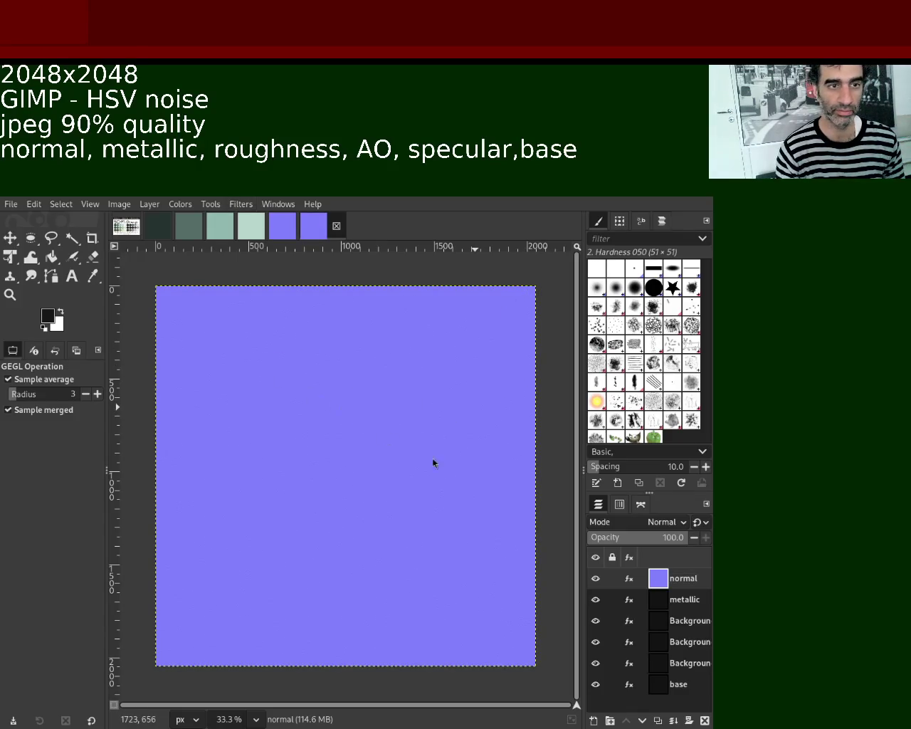
{"action": "left_click", "coordinate": [596, 579]}
{"action": "left_click", "coordinate": [656, 602]}
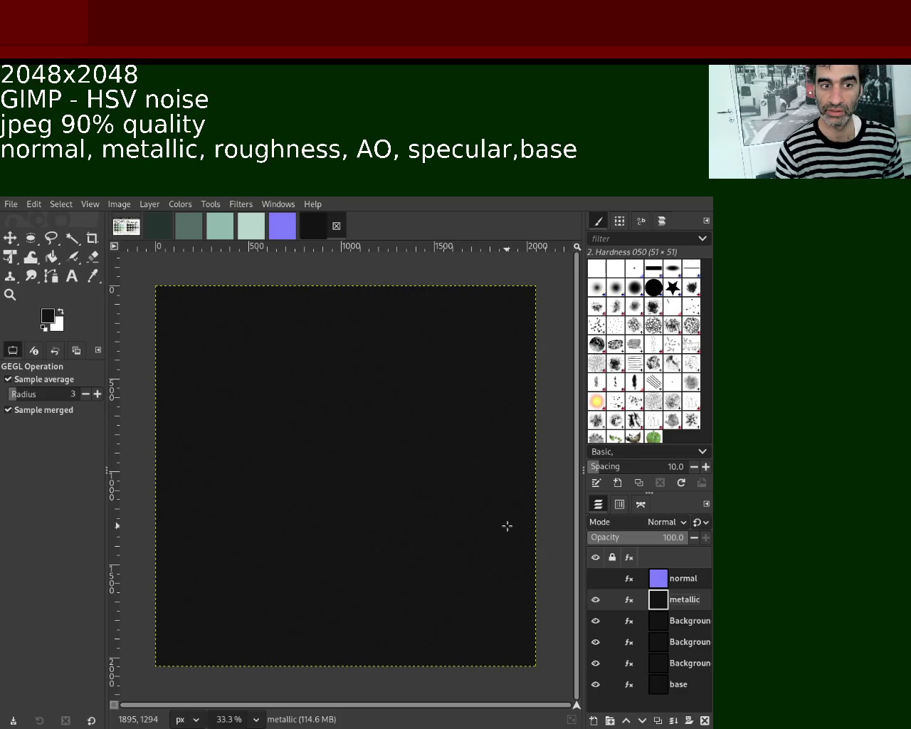
Compare the metallic layer with and without the normal layer, leaving normal hidden
{"action": "left_click", "coordinate": [596, 579]}
{"action": "left_click", "coordinate": [596, 578]}
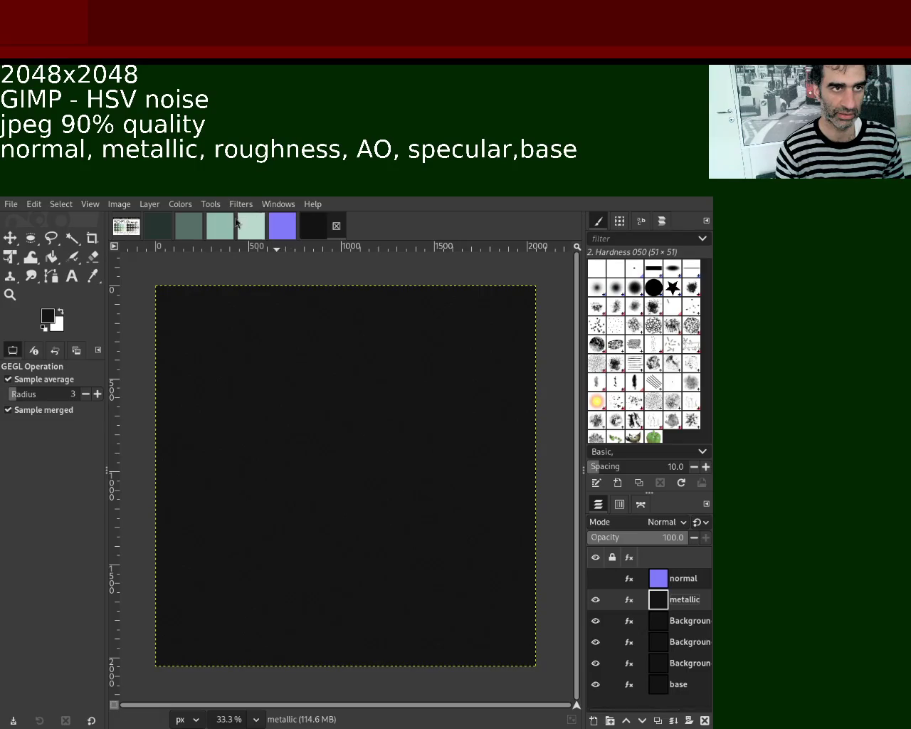
{"action": "left_click", "coordinate": [181, 204]}
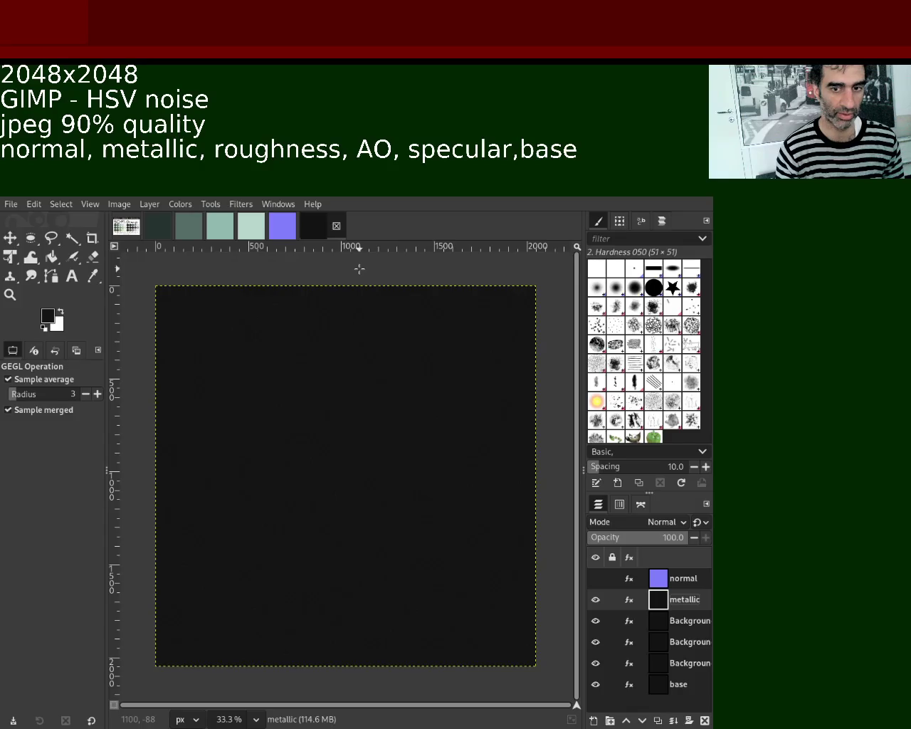
{"action": "key", "text": "ctrl+z"}
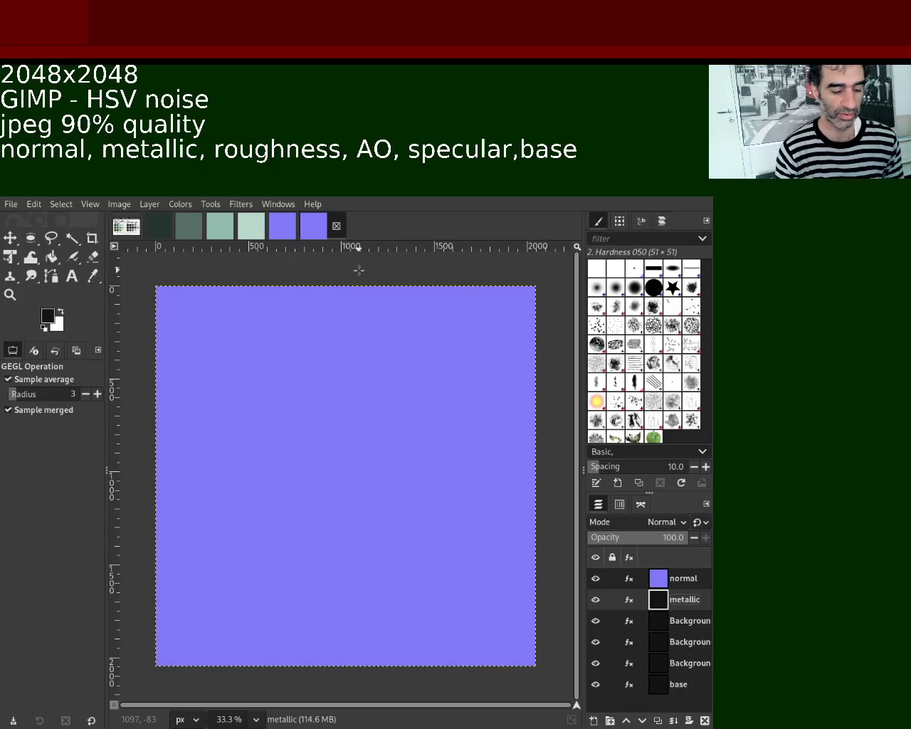
{"action": "key", "text": "ctrl+y"}
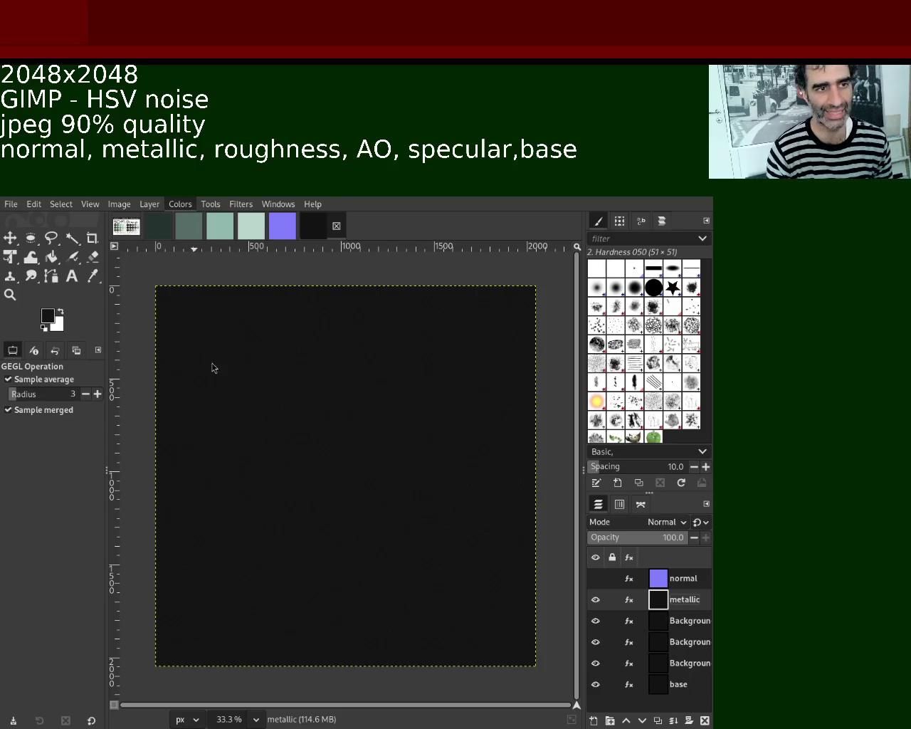
{"action": "key", "text": "ctrl+l"}
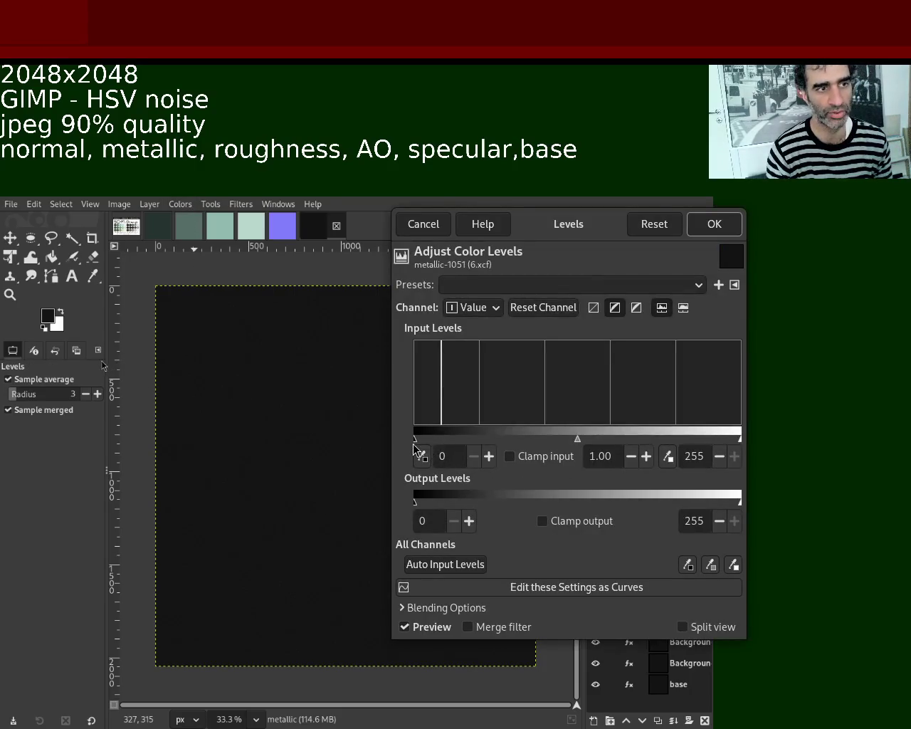
Raise the metallic layer's Levels black input to 19, then hide the layer
{"action": "left_click_drag", "start_coordinate": [415, 440], "coordinate": [438, 441]}
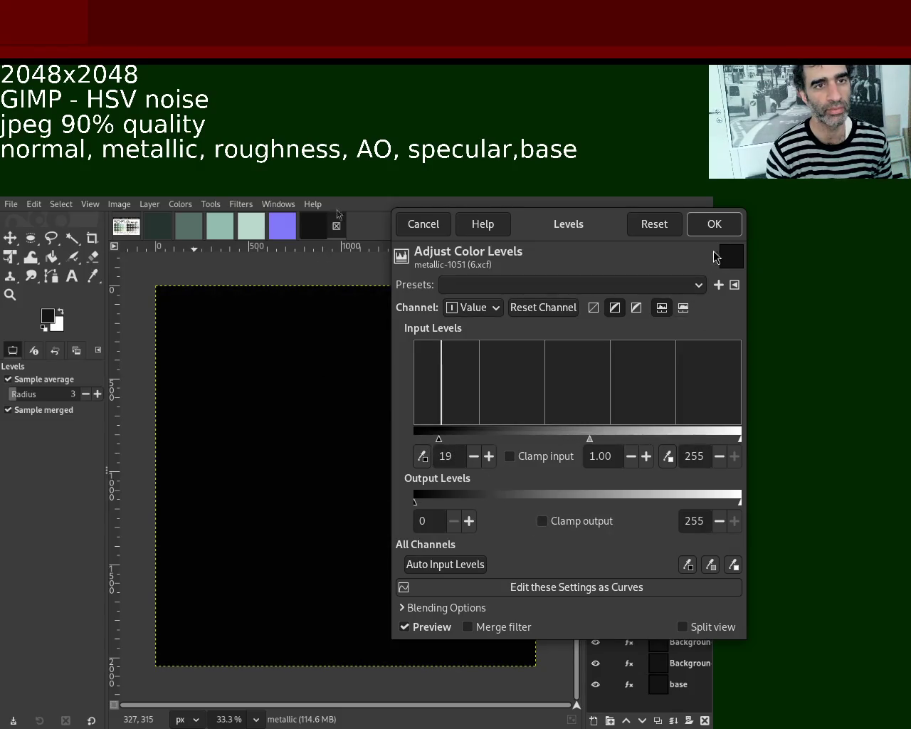
{"action": "left_click", "coordinate": [714, 224]}
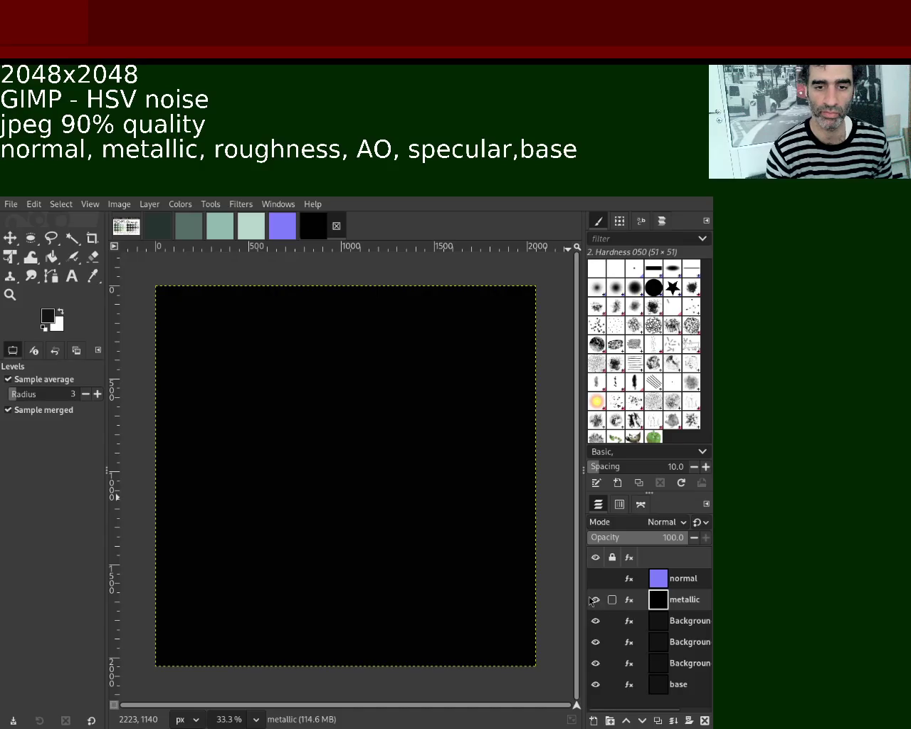
{"action": "left_click", "coordinate": [595, 600]}
{"action": "left_click", "coordinate": [664, 625]}
Rename the three remaining Background layers roughness, AO and specular
{"action": "double_click", "coordinate": [683, 623]}
{"action": "type", "text": "roughne"}
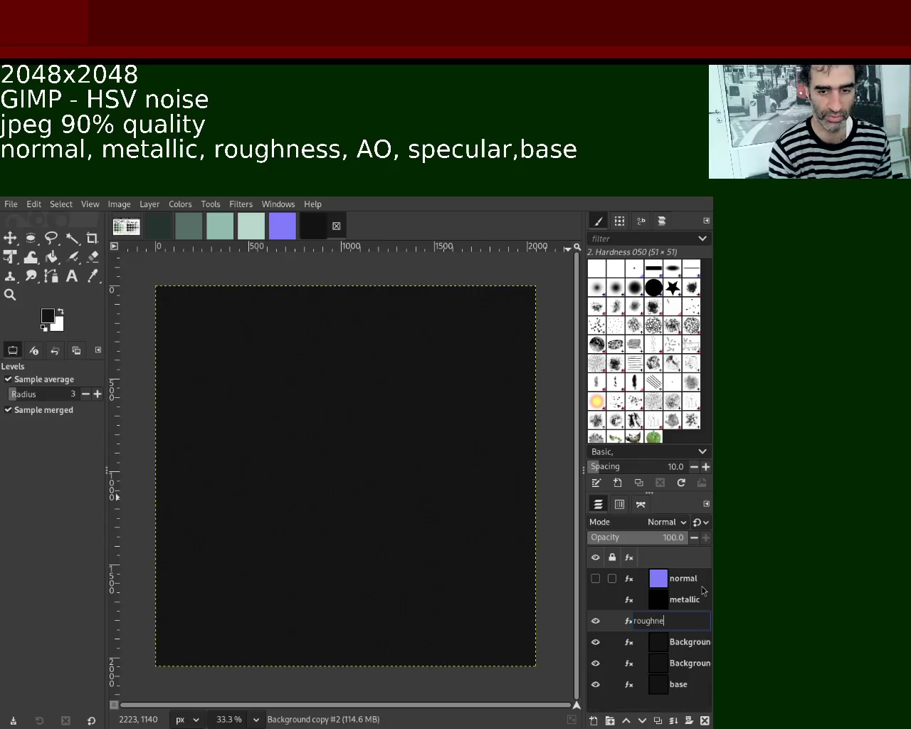
{"action": "type", "text": "ss"}
{"action": "key", "text": "Return"}
{"action": "double_click", "coordinate": [695, 644]}
{"action": "type", "text": "A"}
{"action": "key", "text": "Return"}
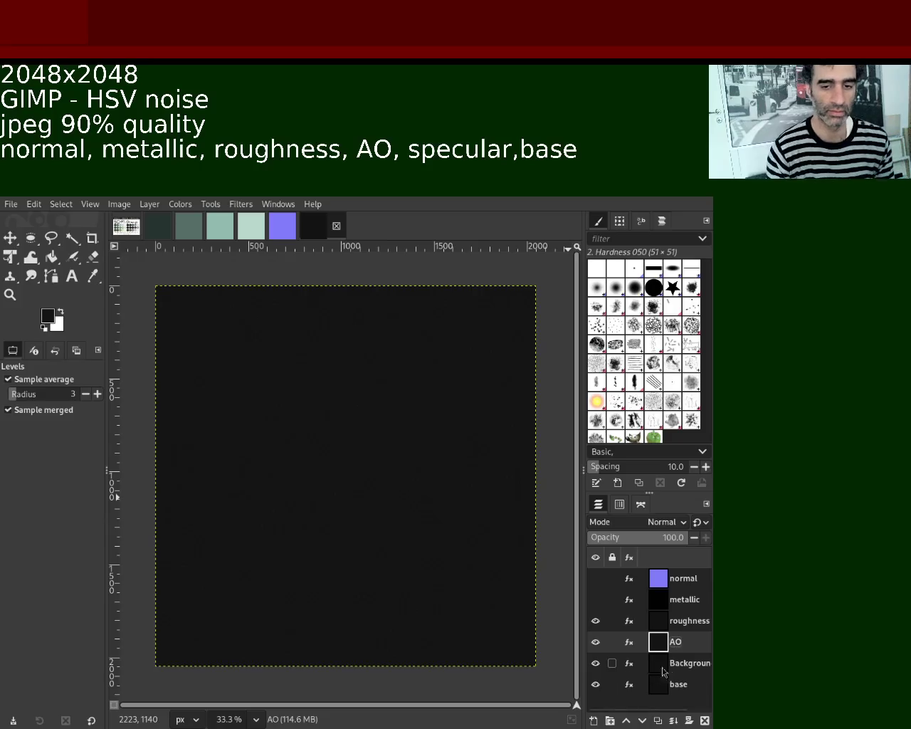
{"action": "double_click", "coordinate": [674, 664]}
{"action": "type", "text": "specular"}
{"action": "key", "text": "Return"}
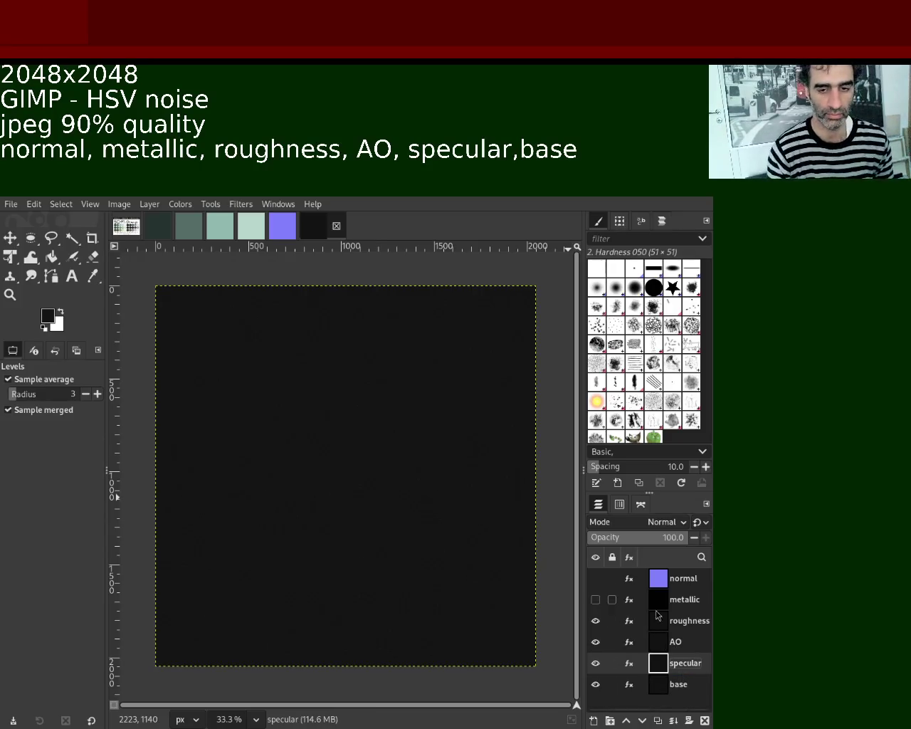
{"action": "left_click", "coordinate": [690, 625]}
{"action": "left_click", "coordinate": [682, 644]}
{"action": "left_click", "coordinate": [689, 623]}
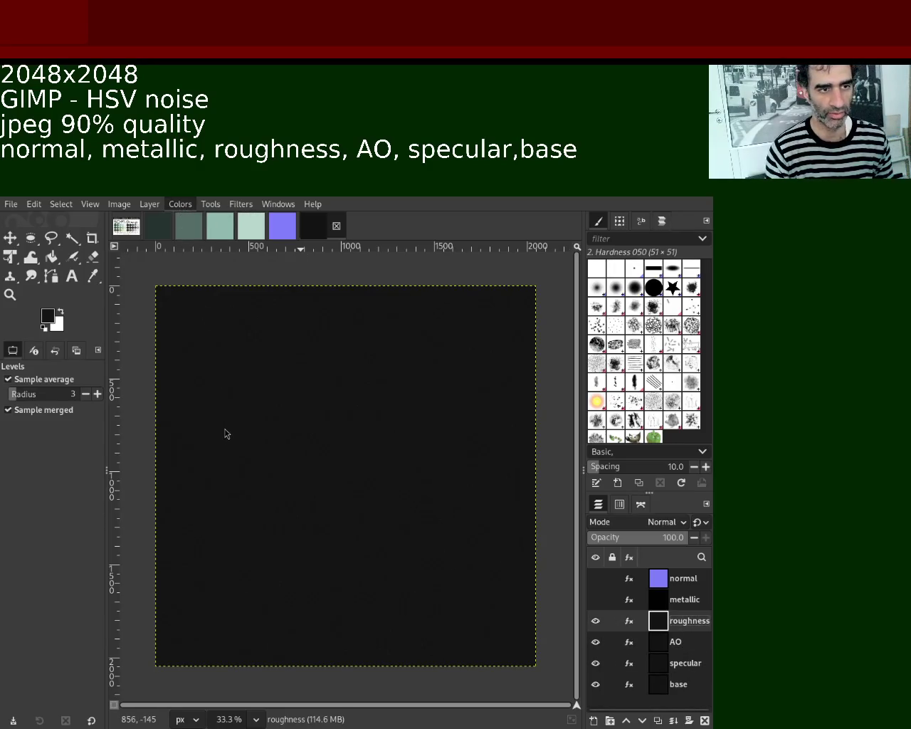
Reapply noise to the roughness layer and lower its Levels white input to 22
{"action": "key", "text": "ctrl+f"}
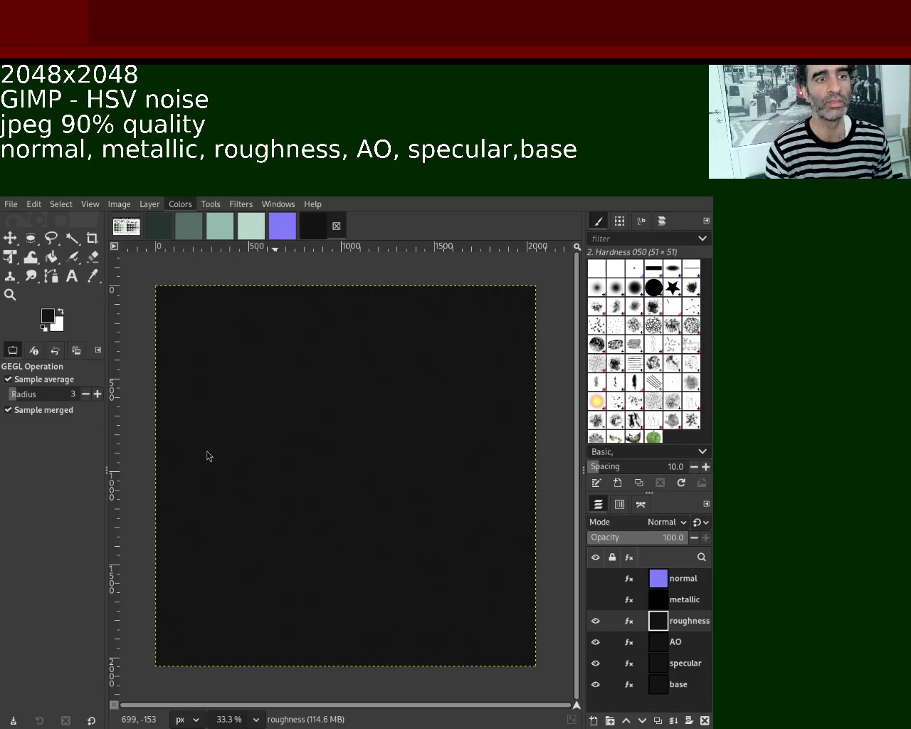
{"action": "key", "text": "alt+c"}
{"action": "key", "text": "l"}
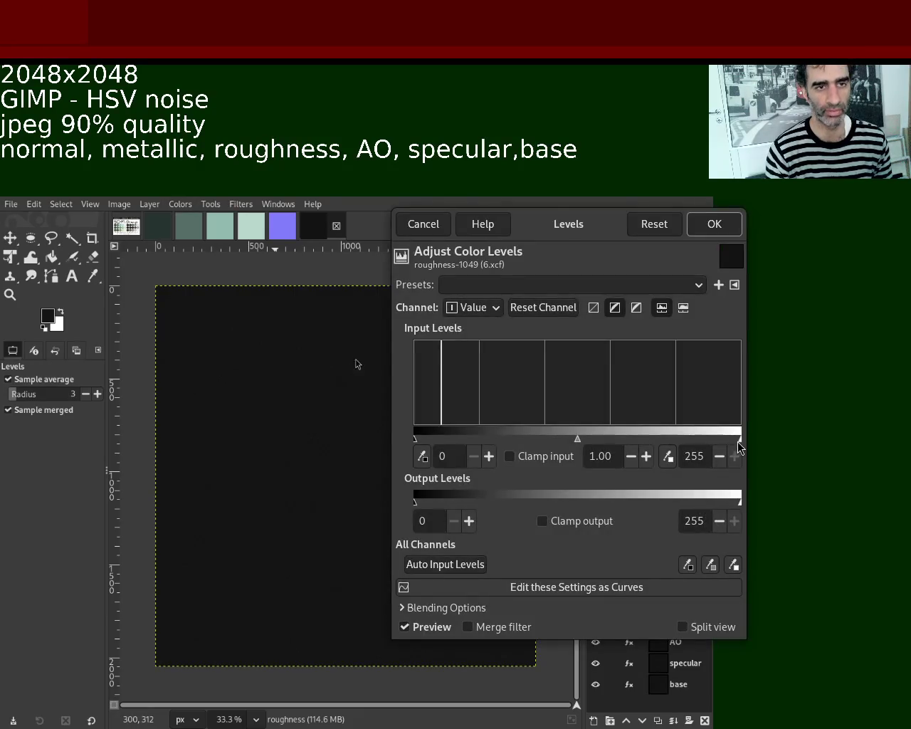
{"action": "left_click_drag", "start_coordinate": [739, 439], "coordinate": [441, 439]}
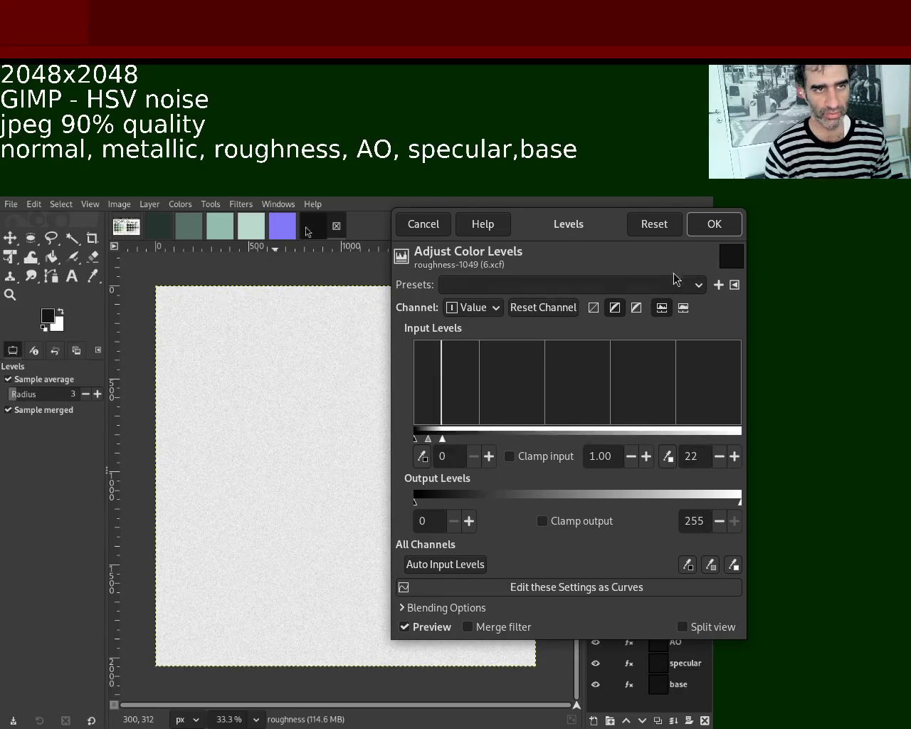
{"action": "left_click", "coordinate": [714, 223]}
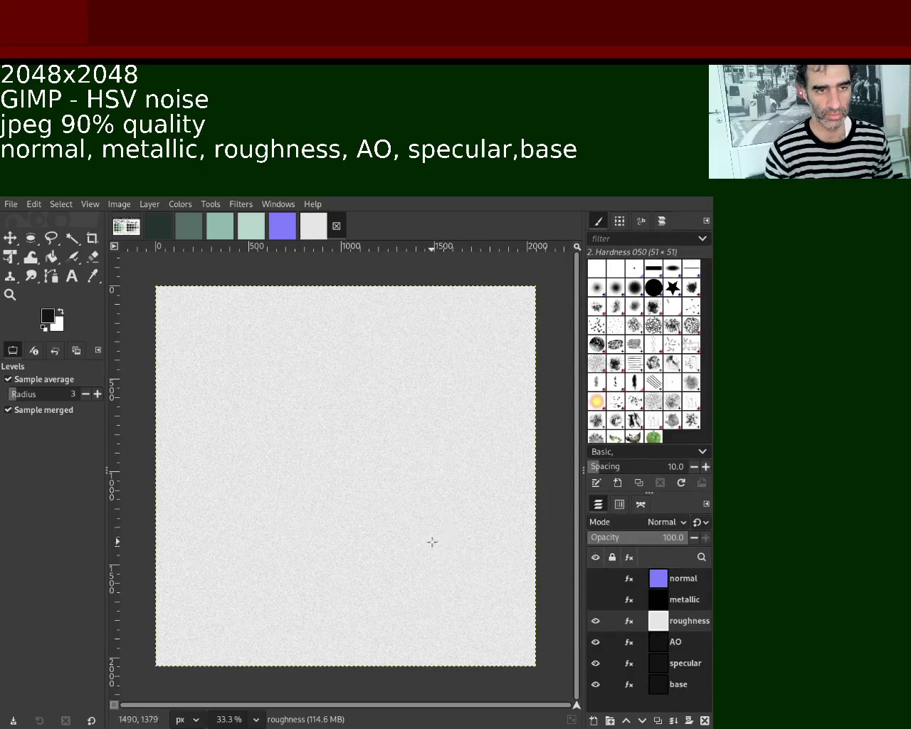
{"action": "left_click", "coordinate": [10, 294]}
Zoom into the canvas and make the metallic layer active and visible
{"action": "scroll", "coordinate": [275, 417], "scroll_direction": "up", "scroll_amount": 2}
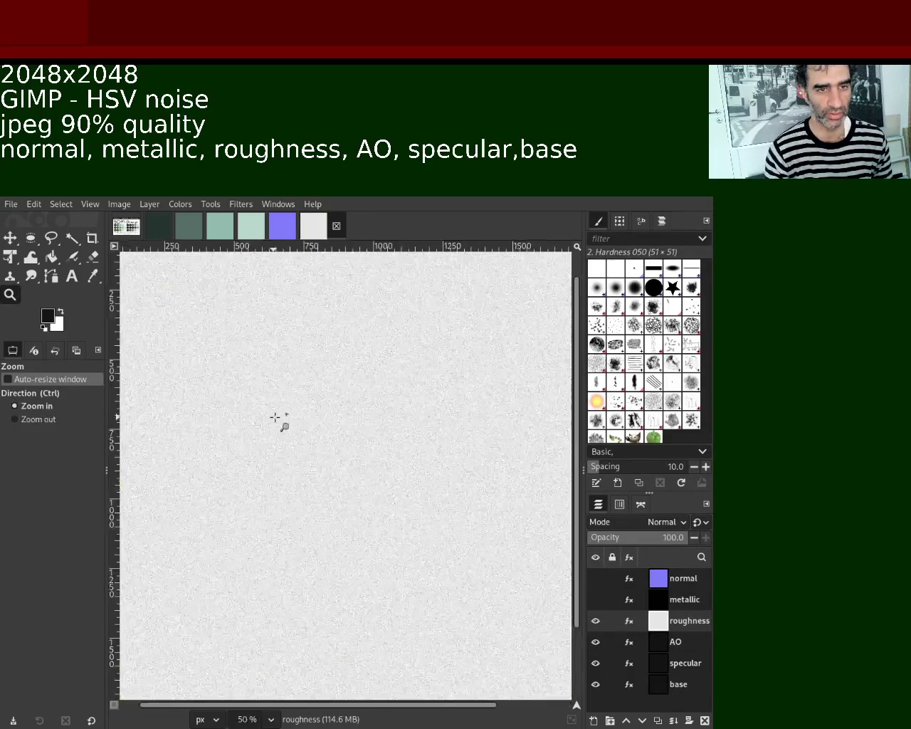
{"action": "scroll", "coordinate": [275, 417], "scroll_direction": "up", "scroll_amount": 1}
{"action": "scroll", "coordinate": [276, 417], "scroll_direction": "up", "scroll_amount": 2}
{"action": "scroll", "coordinate": [275, 417], "scroll_direction": "up", "scroll_amount": 2}
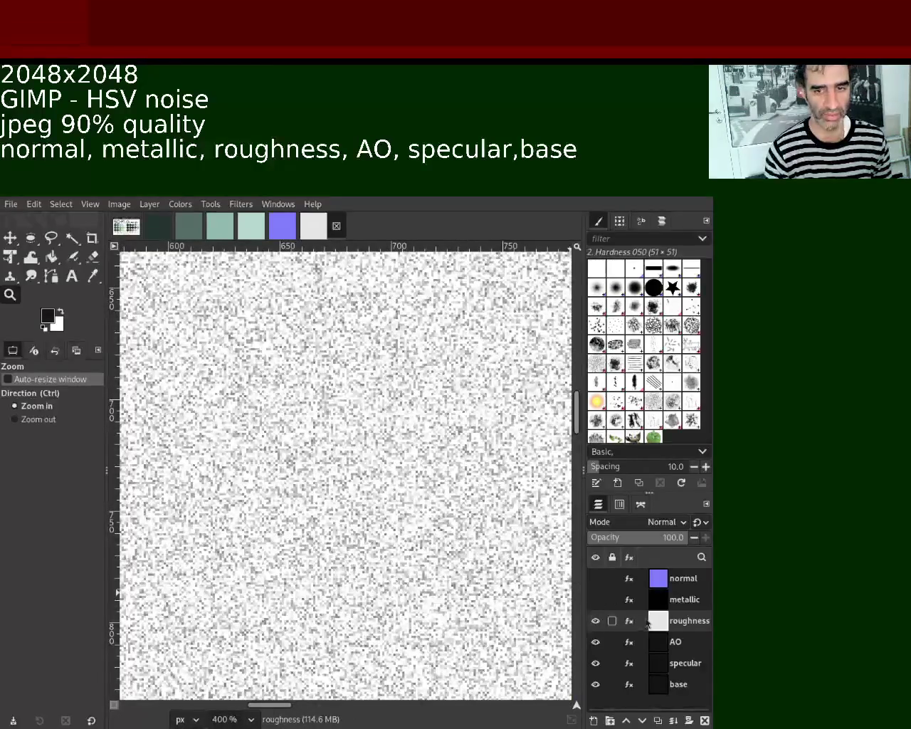
{"action": "left_click", "coordinate": [657, 606]}
{"action": "left_click", "coordinate": [596, 600]}
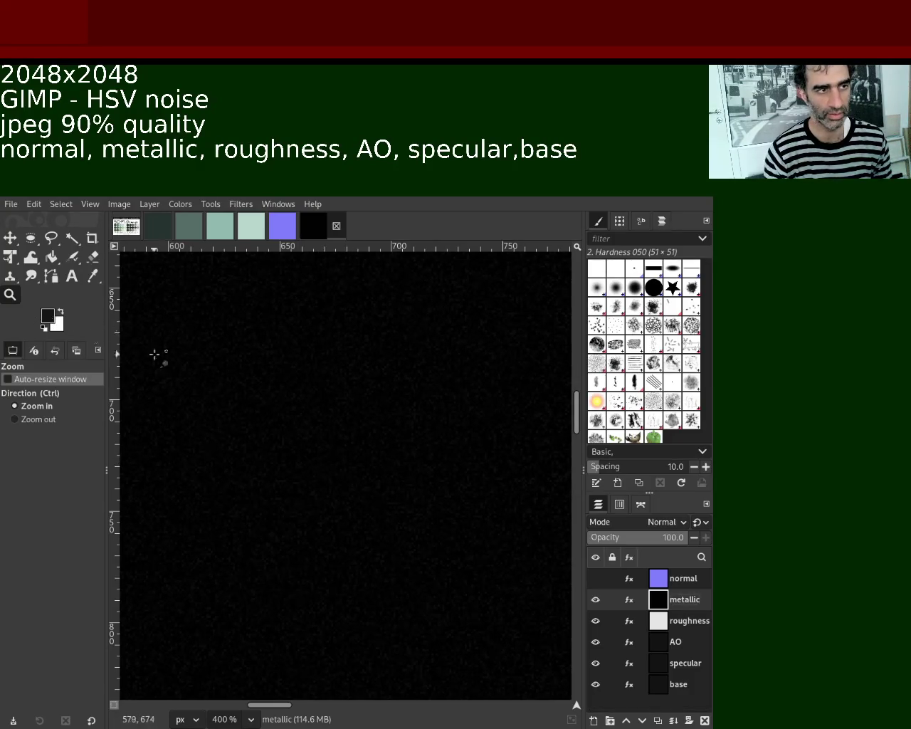
{"action": "left_click", "coordinate": [331, 471]}
Zoom to 25% and hide the metallic and roughness layers
{"action": "scroll", "coordinate": [329, 470], "scroll_direction": "down", "scroll_amount": 5}
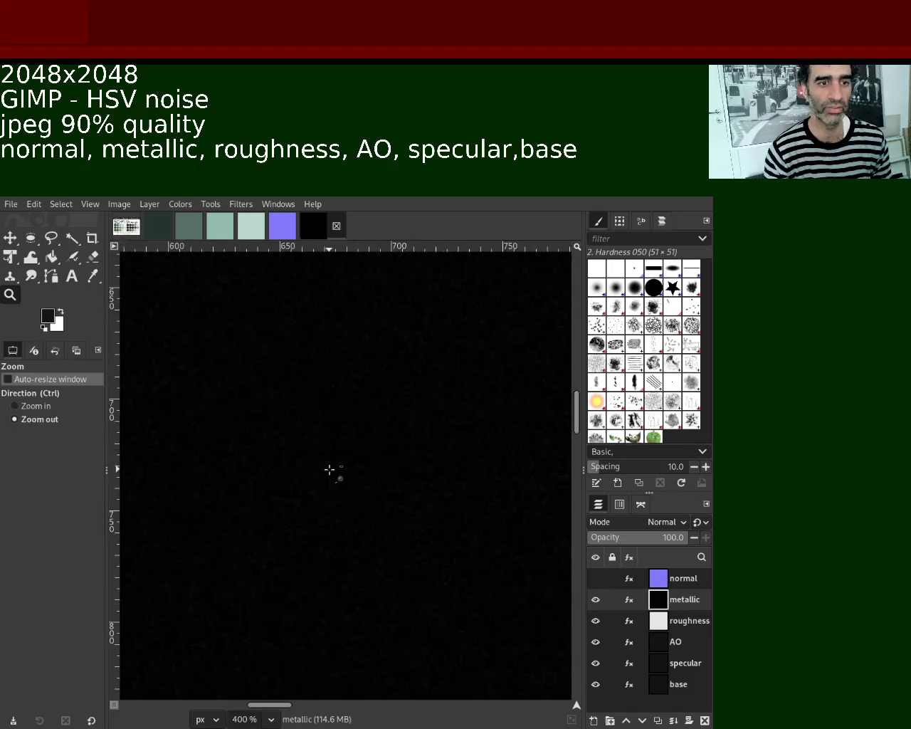
{"action": "scroll", "coordinate": [330, 470], "scroll_direction": "down", "scroll_amount": 2}
{"action": "scroll", "coordinate": [332, 468], "scroll_direction": "down", "scroll_amount": 1}
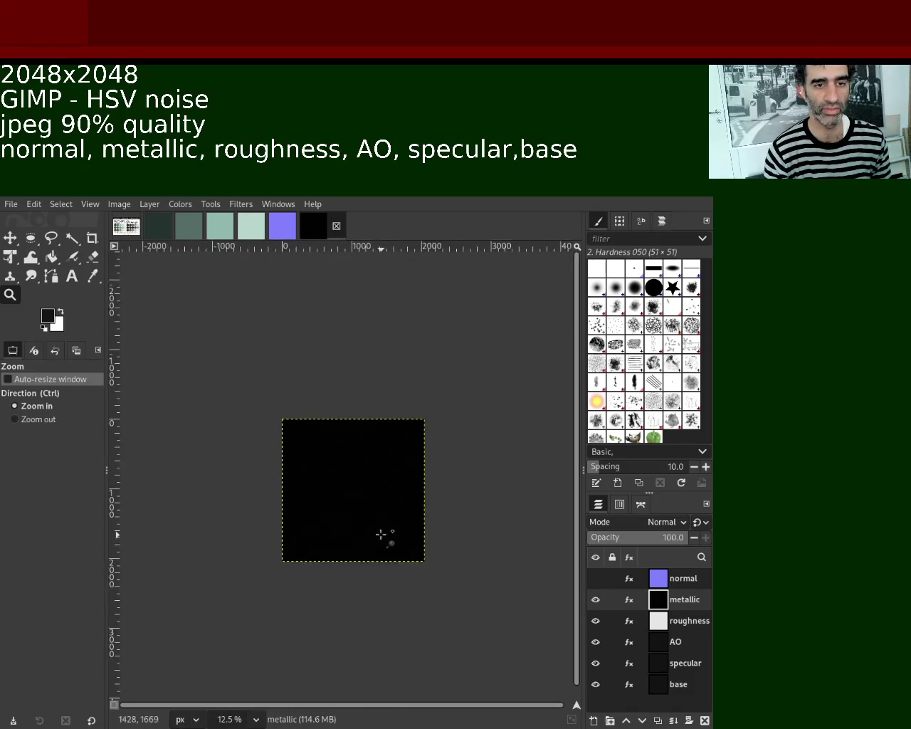
{"action": "scroll", "coordinate": [382, 535], "scroll_direction": "up", "scroll_amount": 2}
{"action": "scroll", "coordinate": [377, 521], "scroll_direction": "up", "scroll_amount": 1}
{"action": "left_click", "coordinate": [364, 499]}
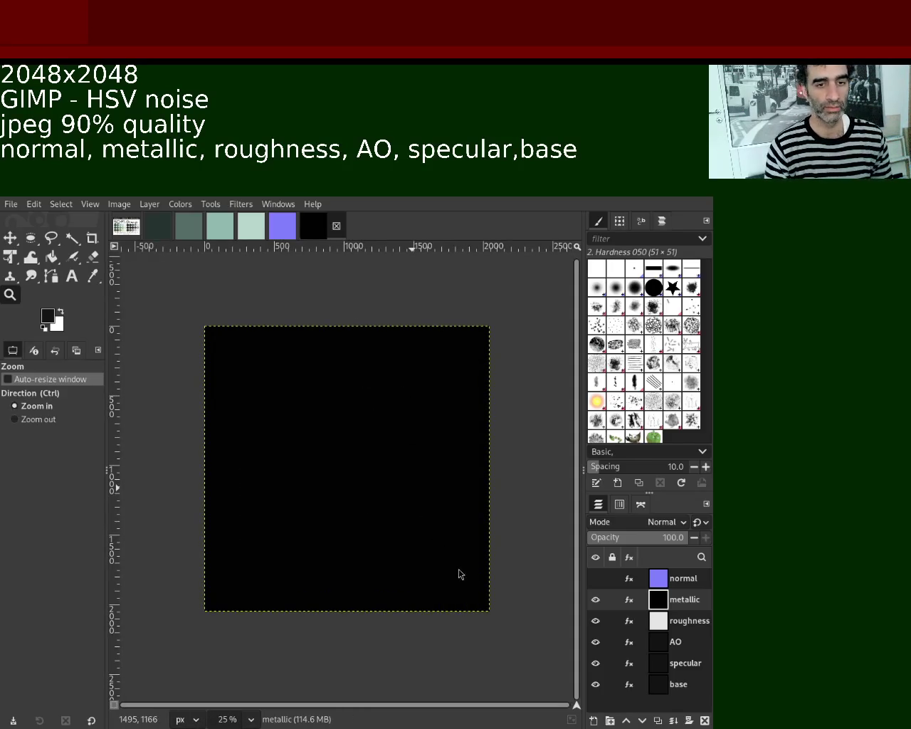
{"action": "left_click", "coordinate": [596, 599]}
{"action": "left_click", "coordinate": [596, 621]}
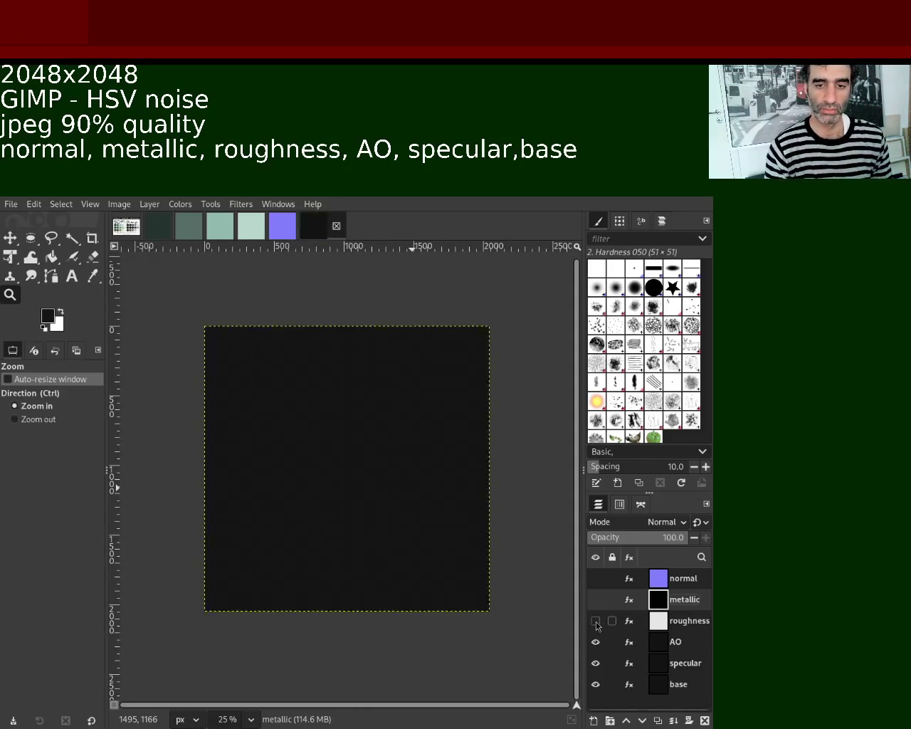
Lighten the AO layer to pale grey noise, then hide it
{"action": "left_click", "coordinate": [674, 642]}
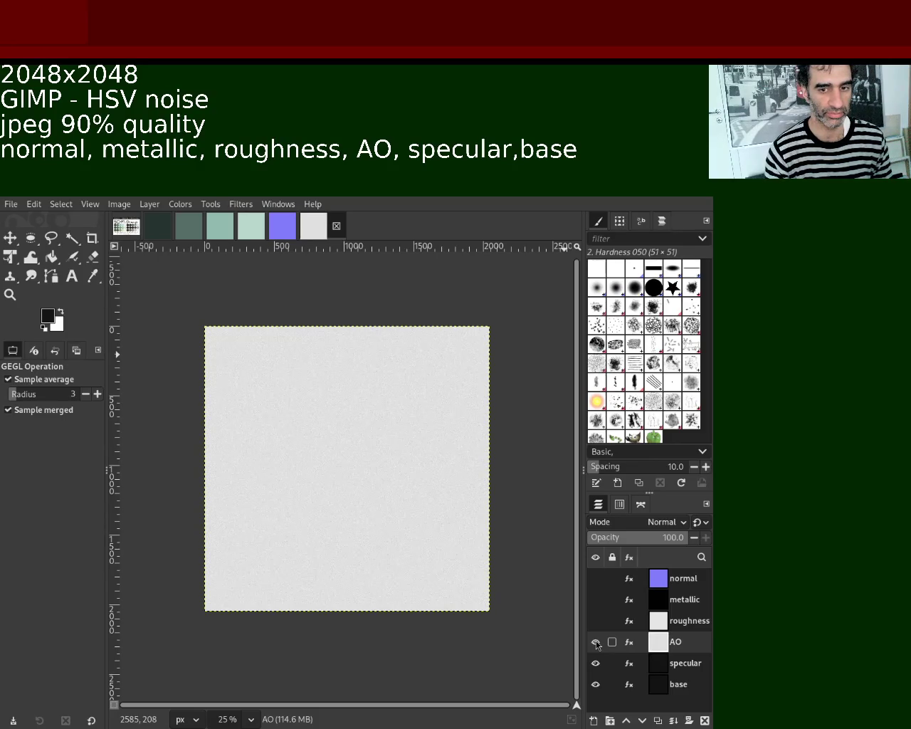
{"action": "left_click", "coordinate": [596, 641]}
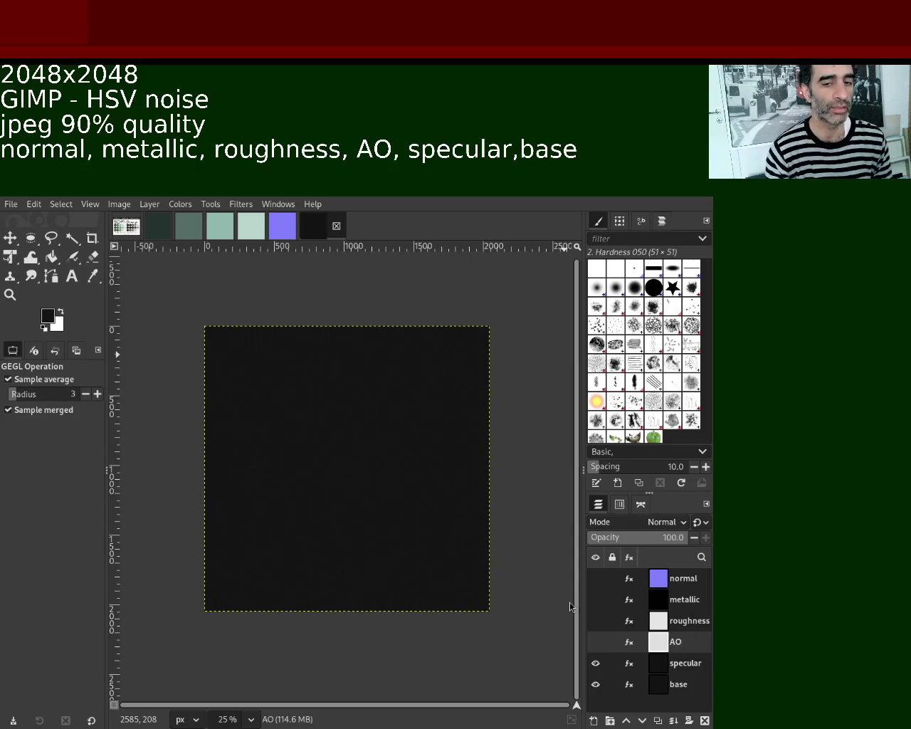
Reapply the last noise filter to the specular layer, then hide that layer
{"action": "left_click", "coordinate": [663, 666]}
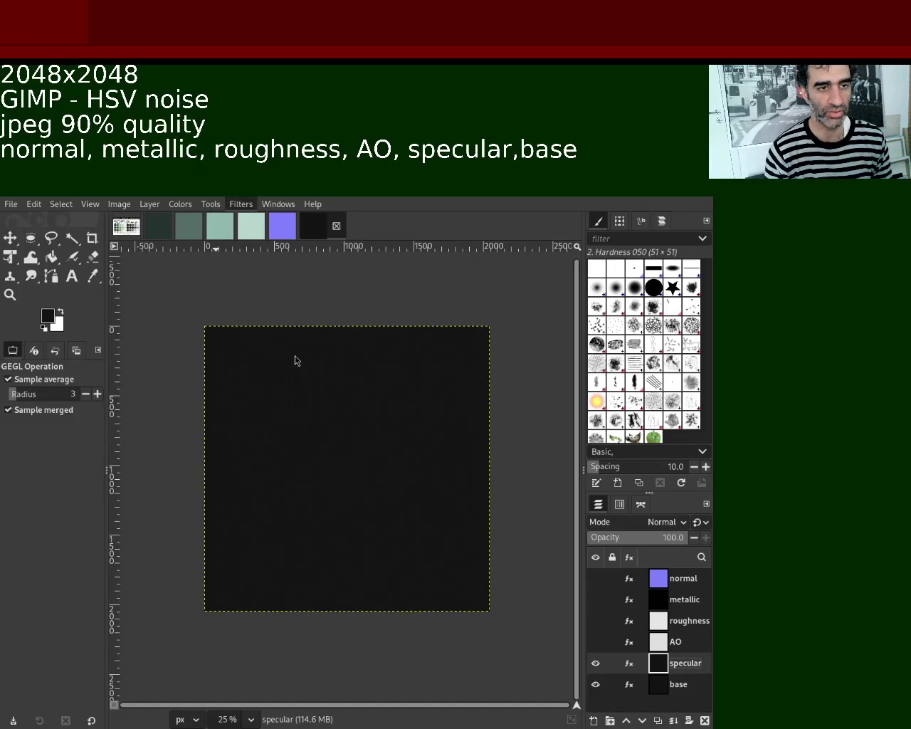
{"action": "key", "text": "ctrl+f"}
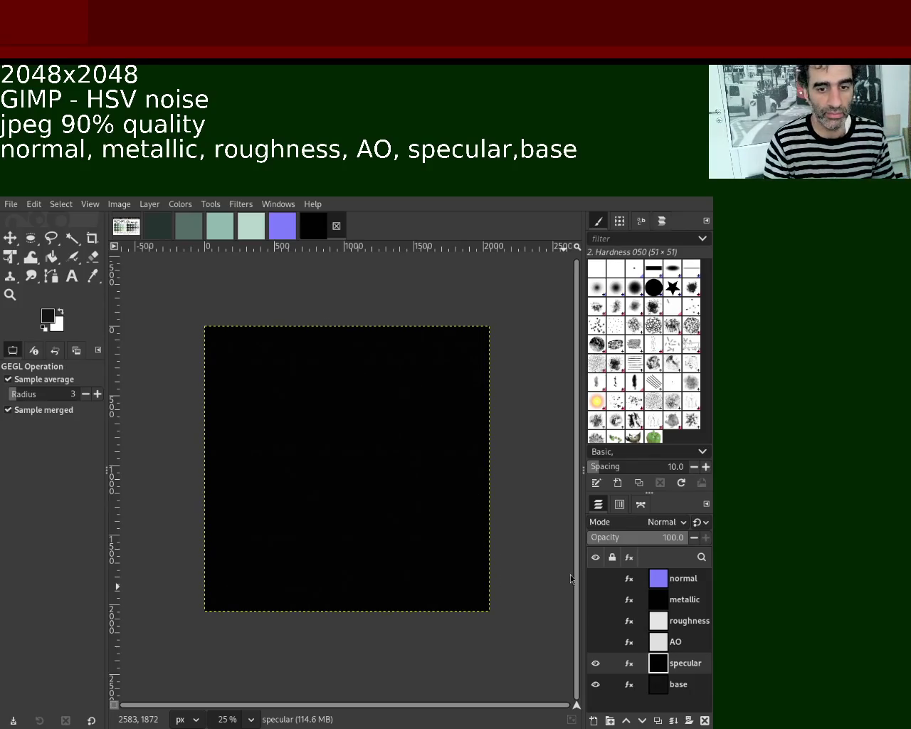
{"action": "left_click", "coordinate": [596, 664]}
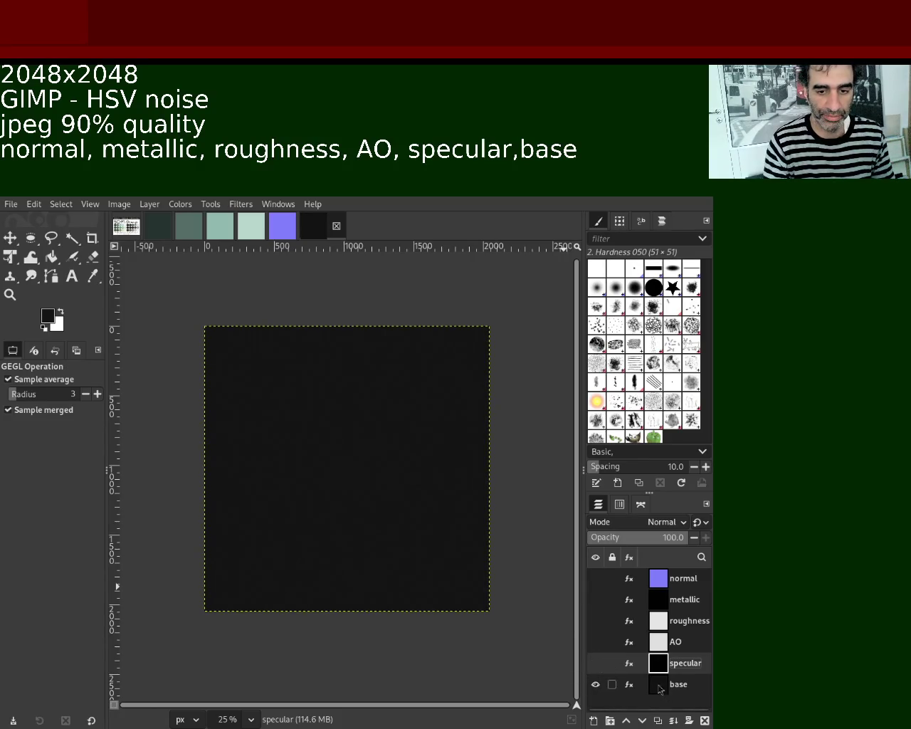
Show the specular, AO, roughness, metallic and normal layers again and make normal active
{"action": "left_click", "coordinate": [596, 663]}
{"action": "left_click", "coordinate": [595, 642]}
{"action": "left_click", "coordinate": [596, 621]}
{"action": "left_click", "coordinate": [596, 599]}
{"action": "left_click", "coordinate": [596, 578]}
{"action": "left_click", "coordinate": [672, 578]}
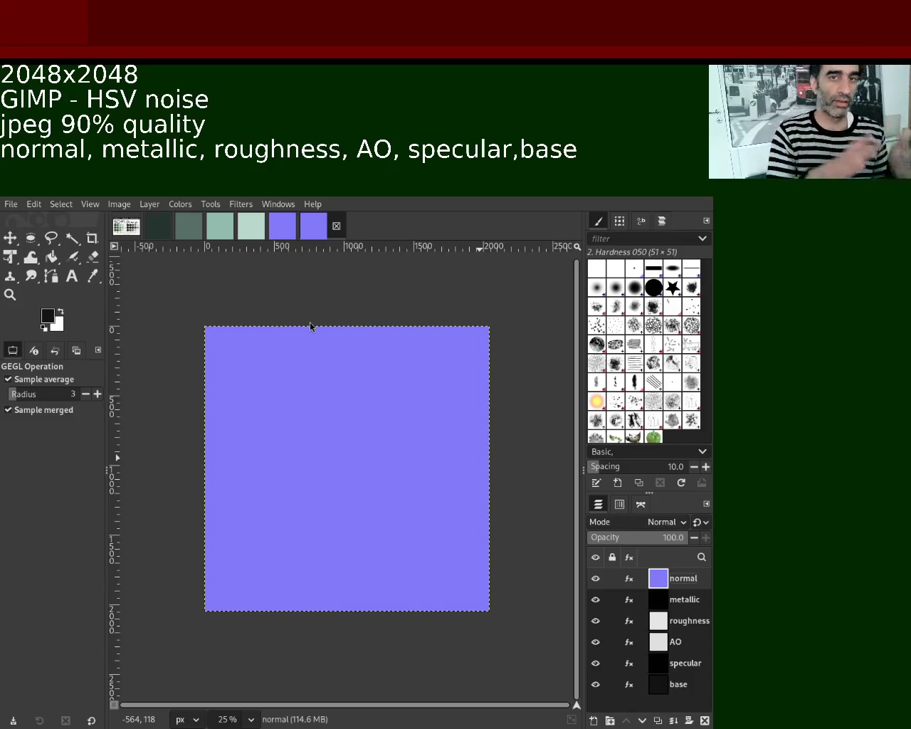
{"action": "key", "text": "ctrl+e"}
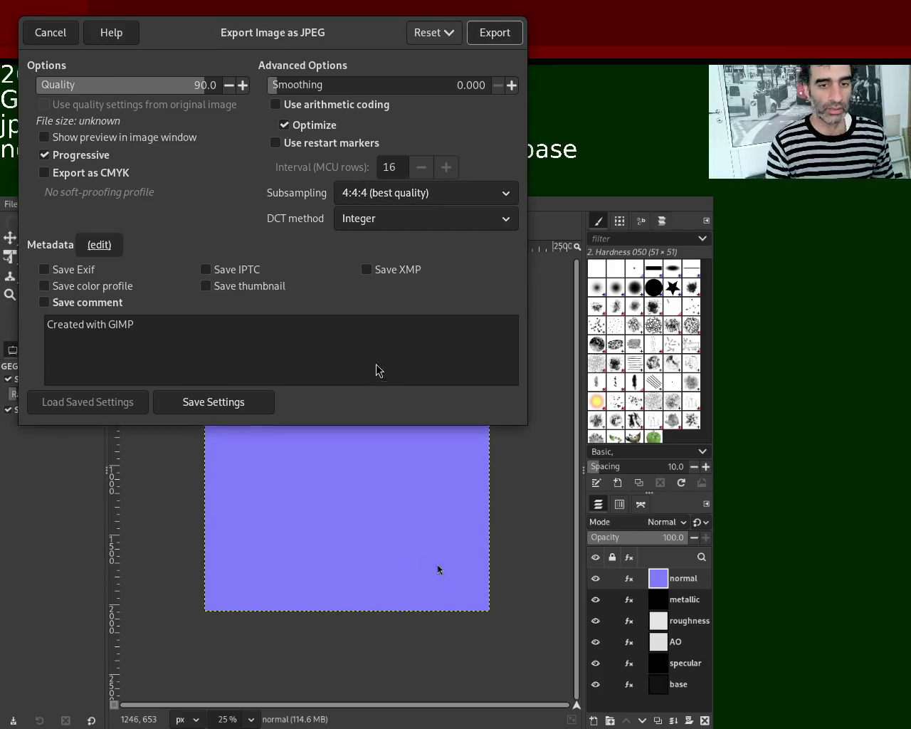
Export the image as a JPEG at quality 90
{"action": "left_click", "coordinate": [500, 46]}
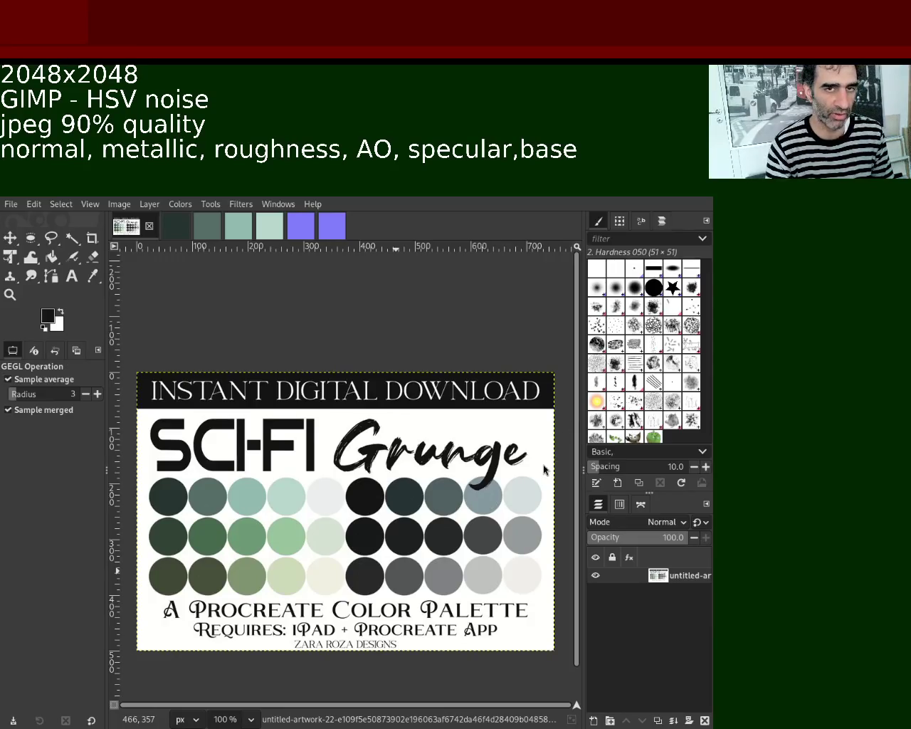
Switch back from the palette image to the six-layer texture image
{"action": "left_click", "coordinate": [340, 226]}
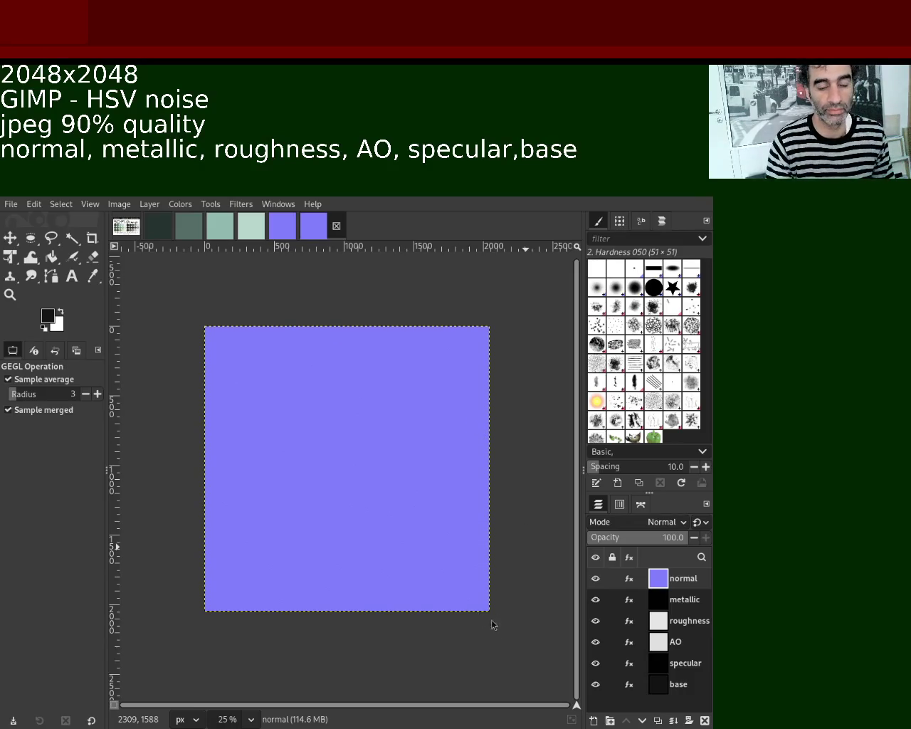
{"action": "scroll", "coordinate": [331, 229], "scroll_direction": "up", "scroll_amount": 1}
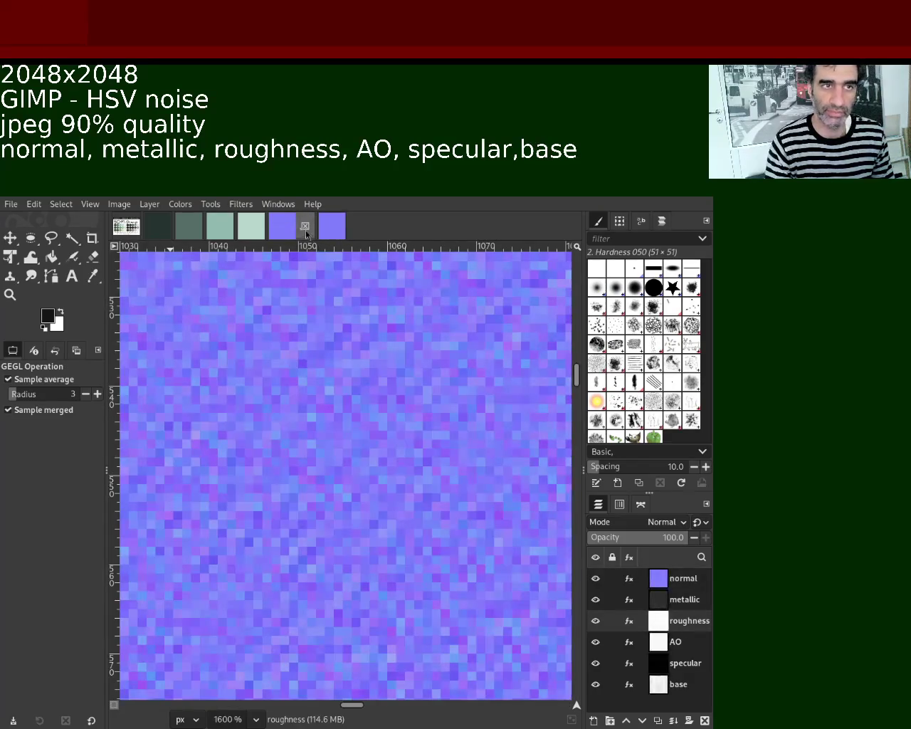
{"action": "scroll", "coordinate": [331, 228], "scroll_direction": "down", "scroll_amount": 1}
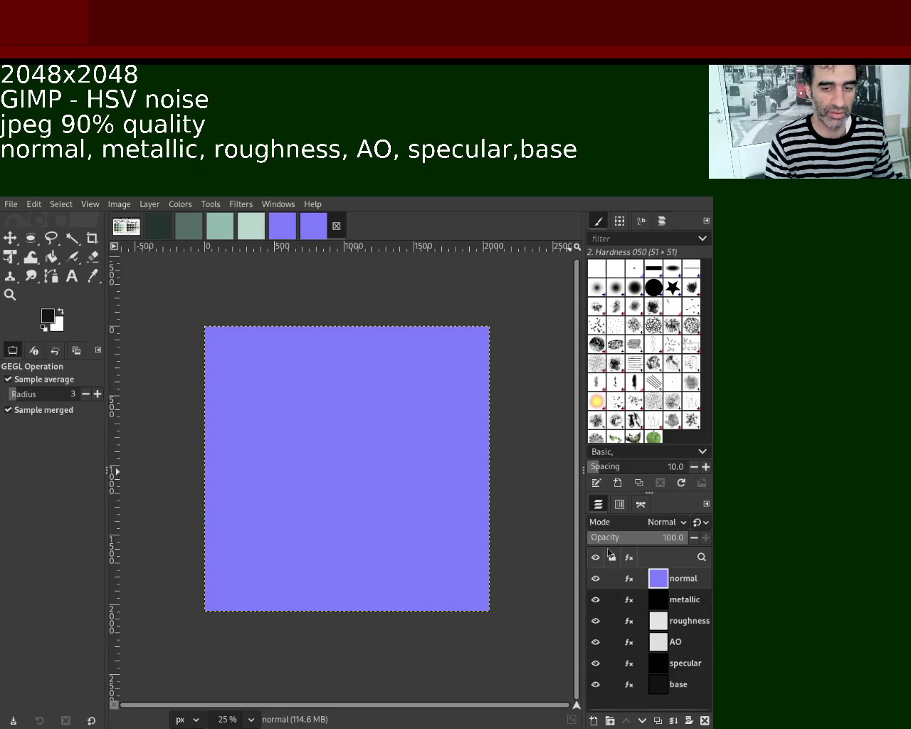
Save the texture image as 6.xcf and make the metallic layer active
{"action": "key", "text": "ctrl+s"}
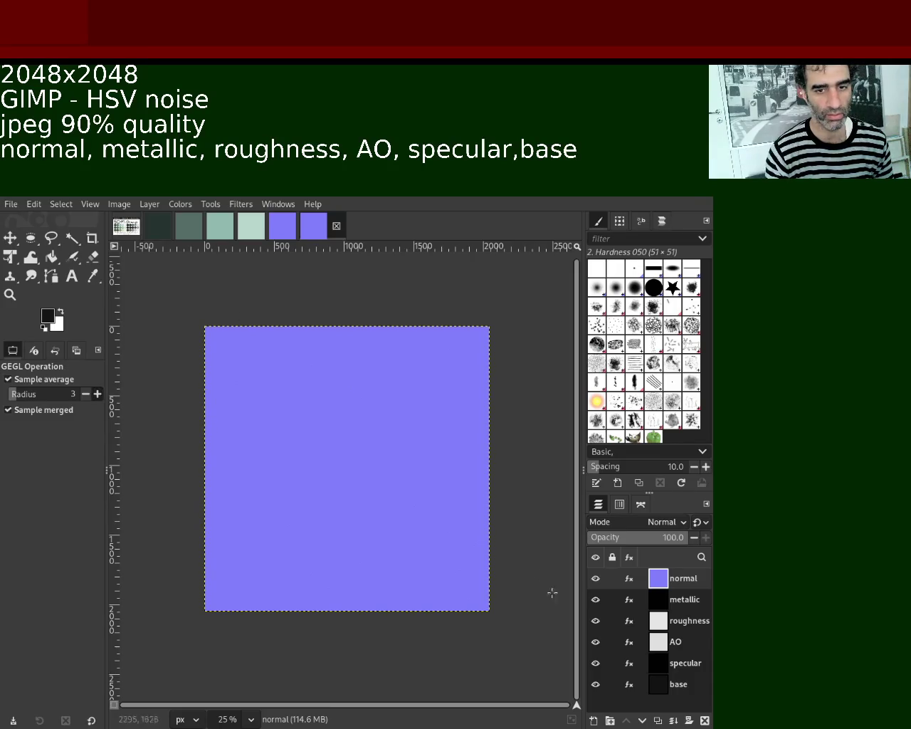
{"action": "left_click", "coordinate": [653, 604]}
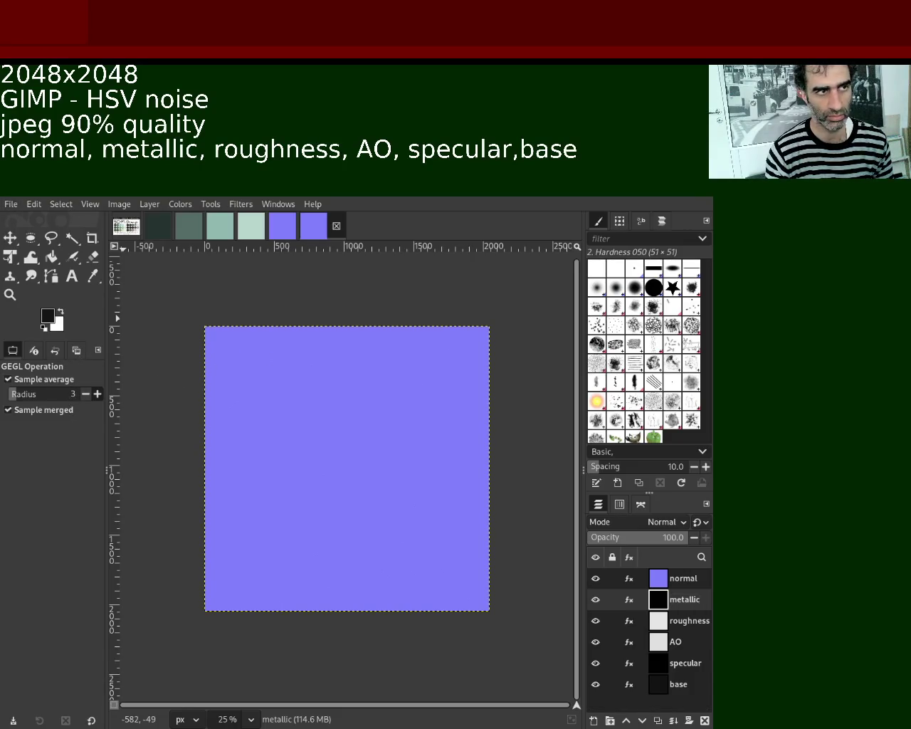
{"action": "left_click", "coordinate": [652, 634]}
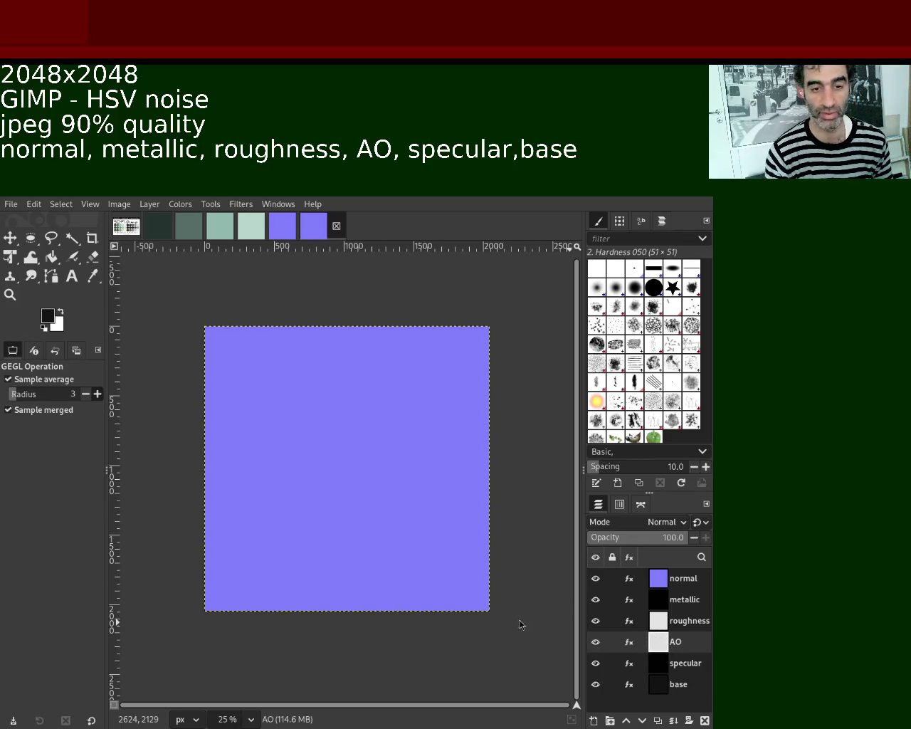
{"action": "left_click", "coordinate": [666, 598]}
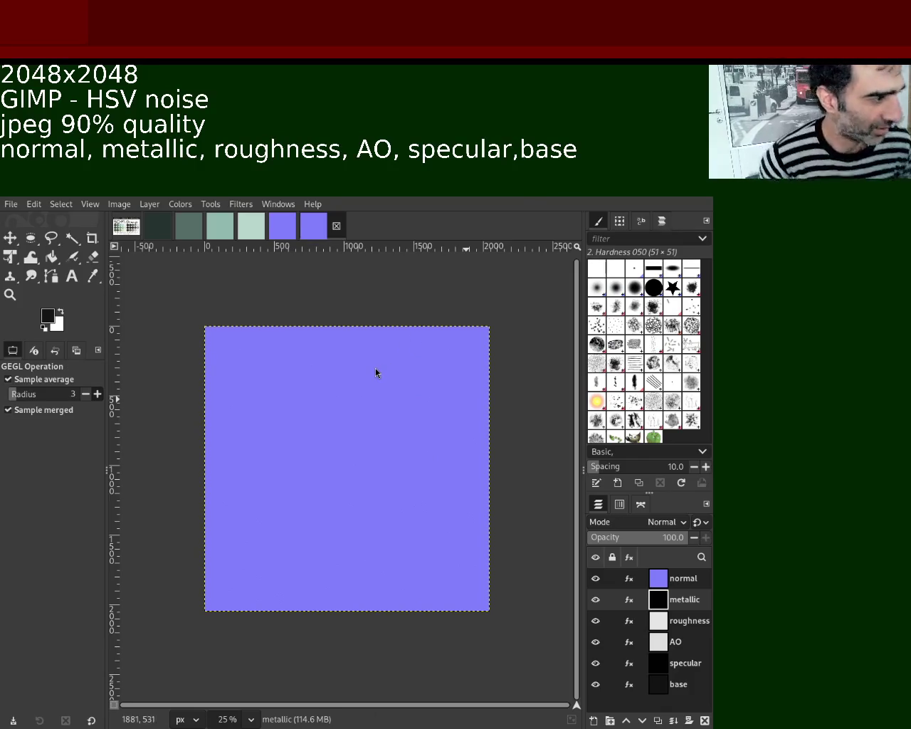
Export the metallic texture as a 90%-quality progressive JPEG named 'metall…'
{"action": "key", "text": "ctrl+e"}
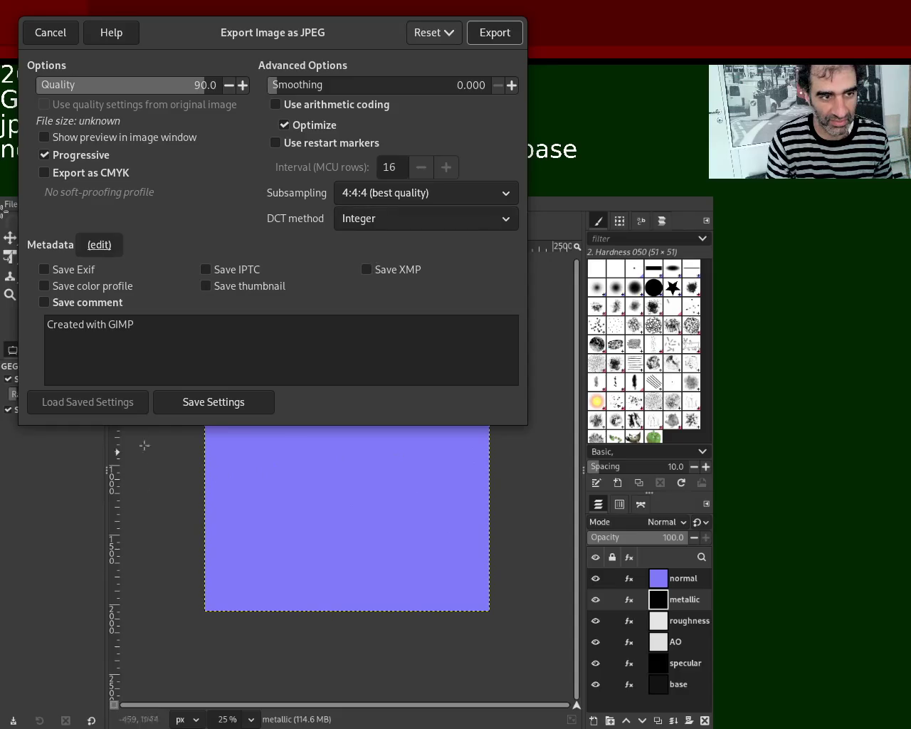
{"action": "left_click", "coordinate": [503, 33]}
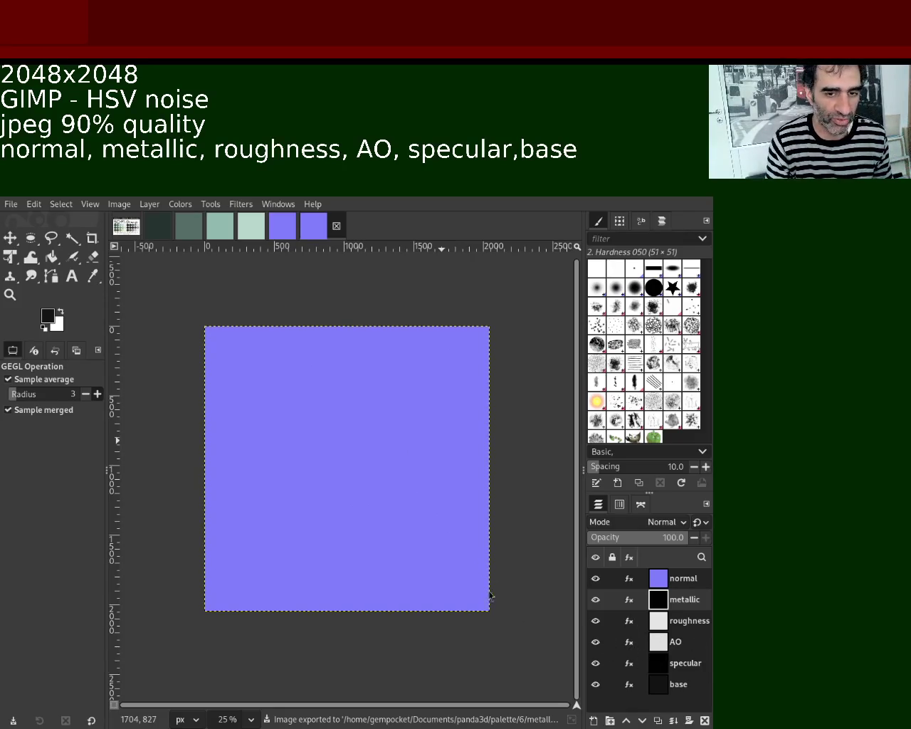
Make AO the active layer and hide the normal, metallic and roughness layers
{"action": "left_click", "coordinate": [663, 646]}
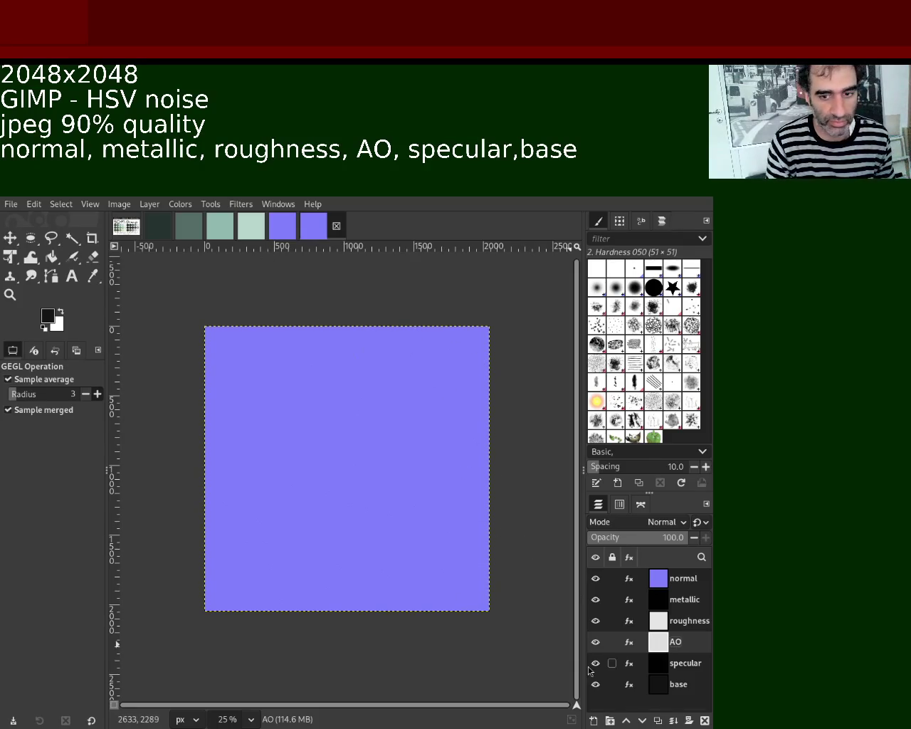
{"action": "left_click", "coordinate": [595, 579]}
{"action": "left_click", "coordinate": [596, 600]}
{"action": "left_click", "coordinate": [596, 621]}
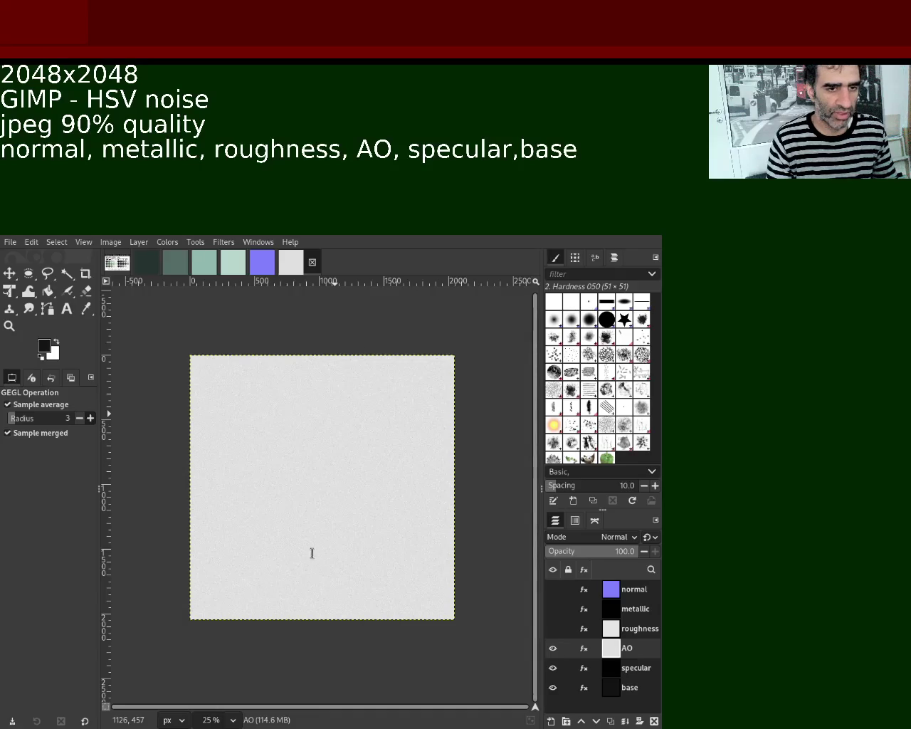
Add a notes line reading 'glTF + Blender + Panda3D', correcting typos along the way
{"action": "type", "text": "o"}
{"action": "key", "text": "BackSpace"}
{"action": "type", "text": "glt"}
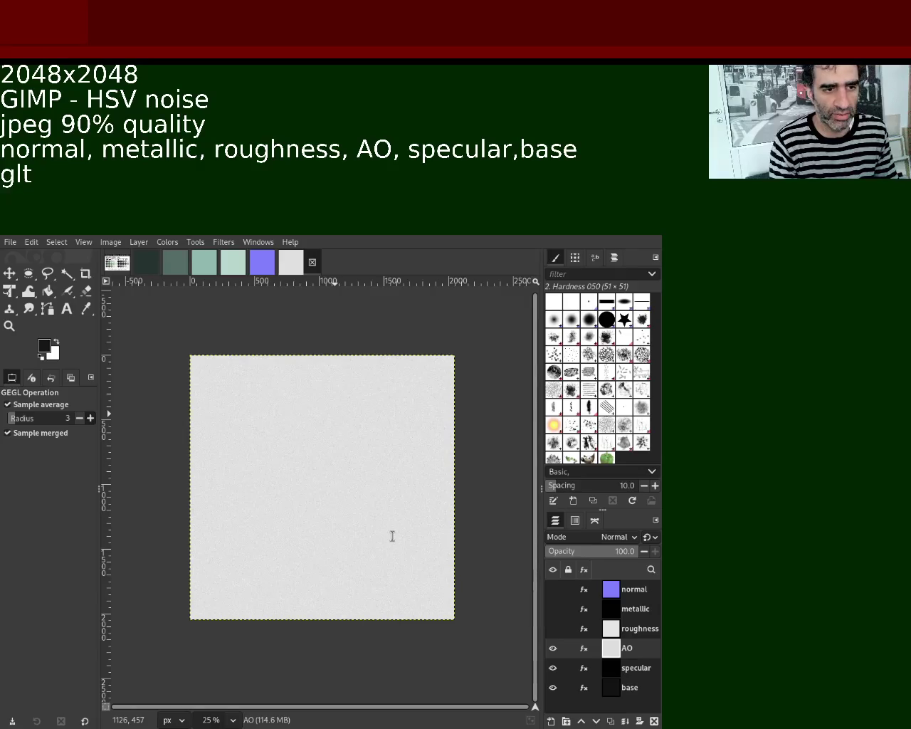
{"action": "type", "text": "TF"}
{"action": "type", "text": " co"}
{"action": "key", "text": "BackSpace"}
{"action": "key", "text": "BackSpace"}
{"action": "type", "text": "+"}
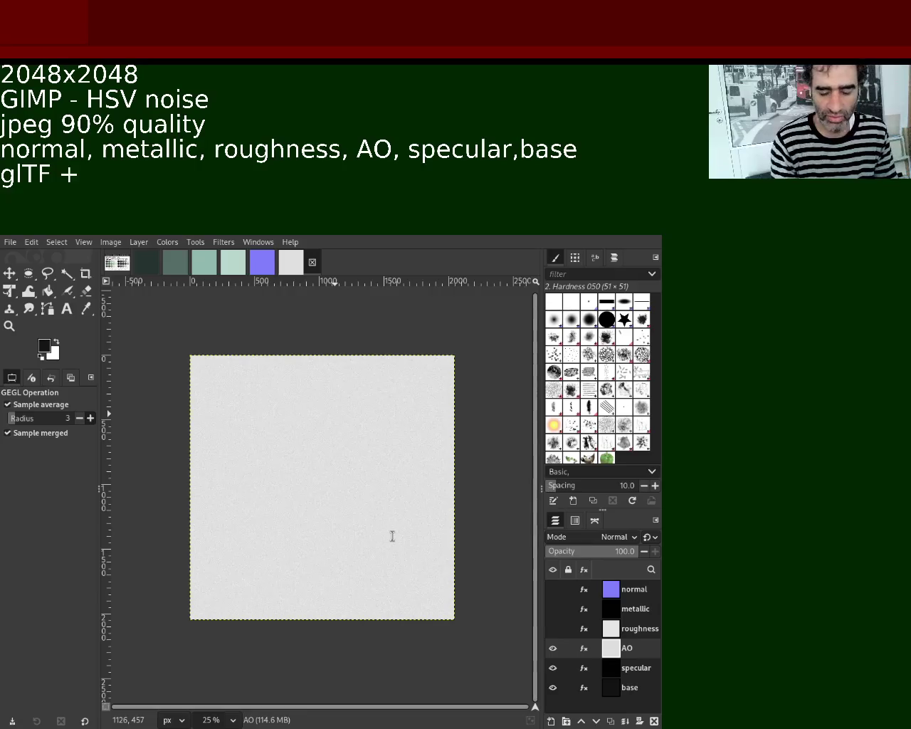
{"action": "type", "text": " Blender"}
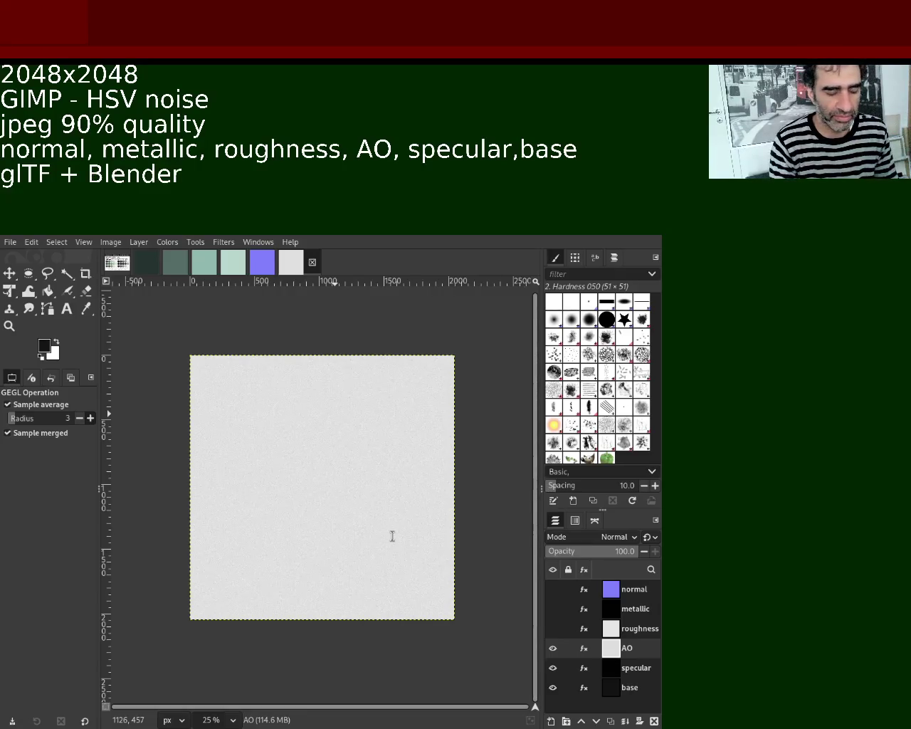
{"action": "type", "text": " + Panda"}
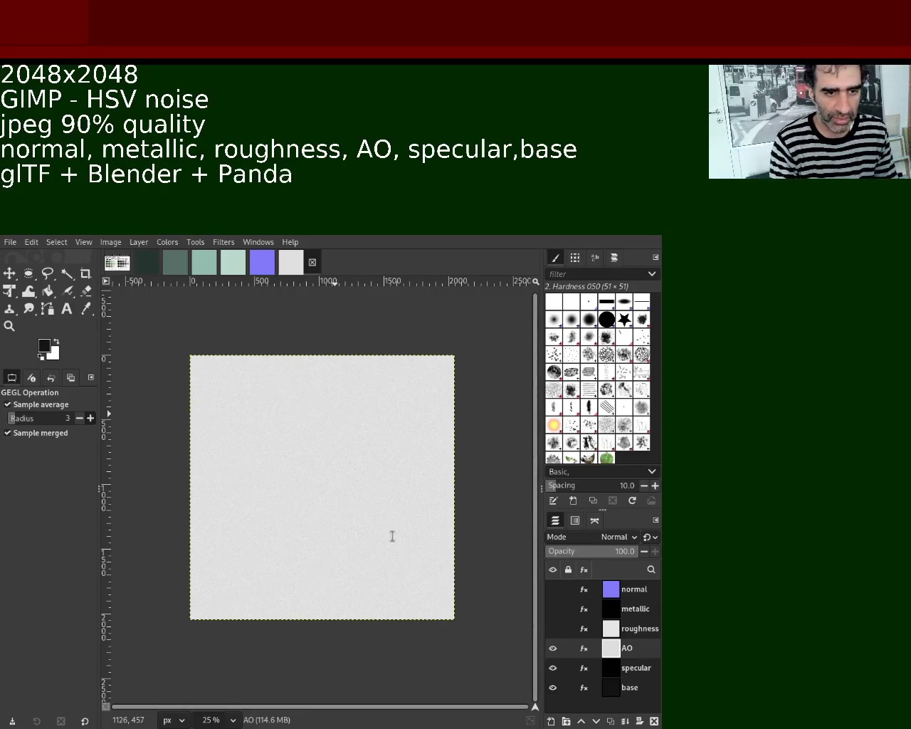
{"action": "type", "text": "3D"}
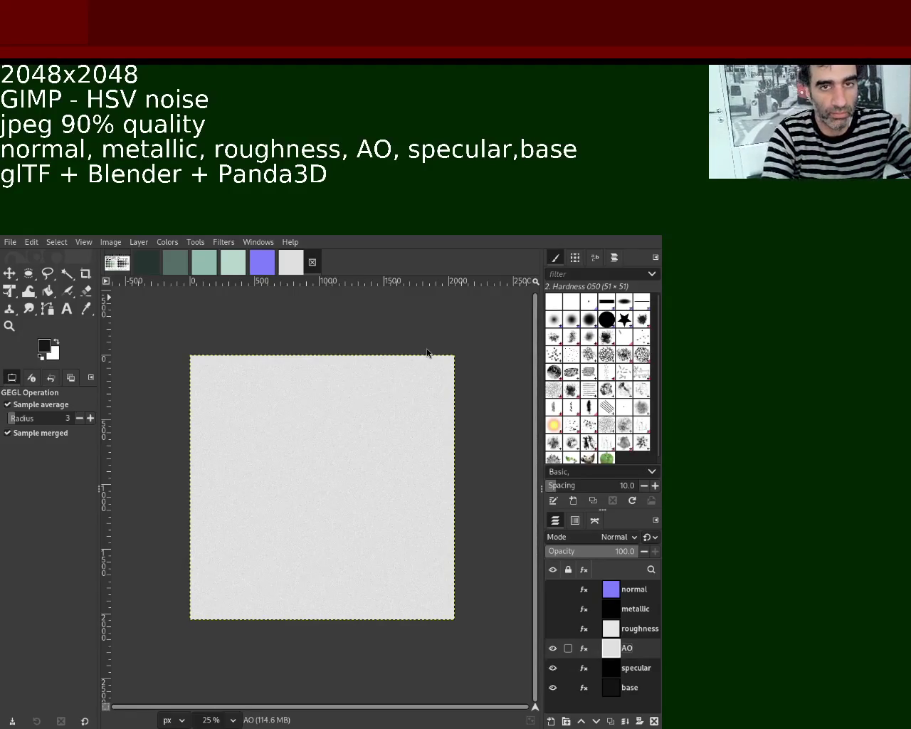
Export the AO layer as AO.jpg at quality 90, then hide AO and show roughness
{"action": "key", "text": "ctrl+e"}
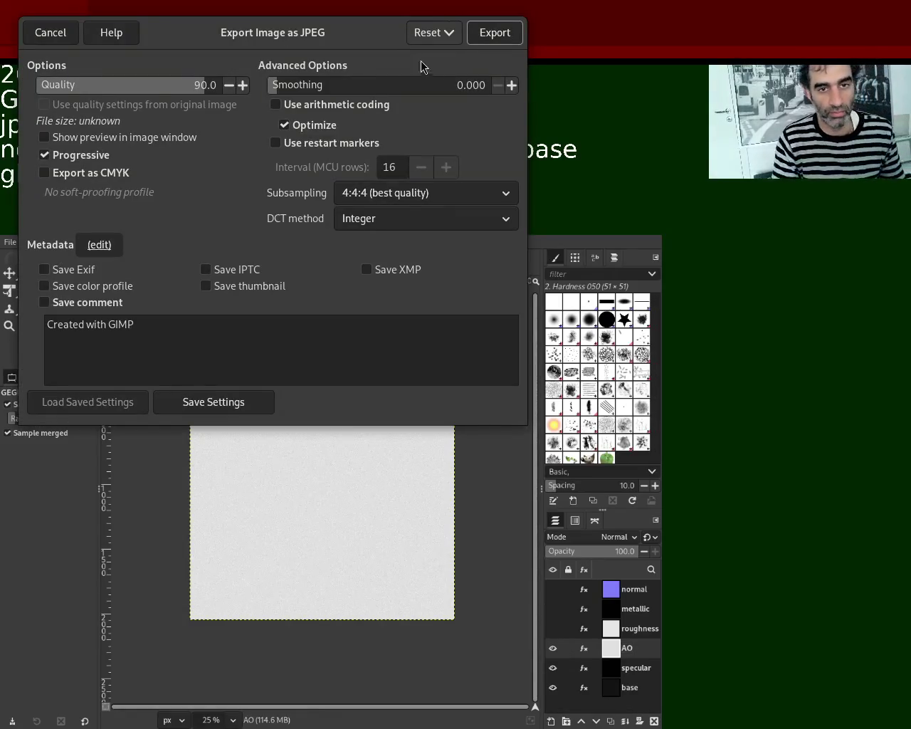
{"action": "left_click", "coordinate": [494, 39]}
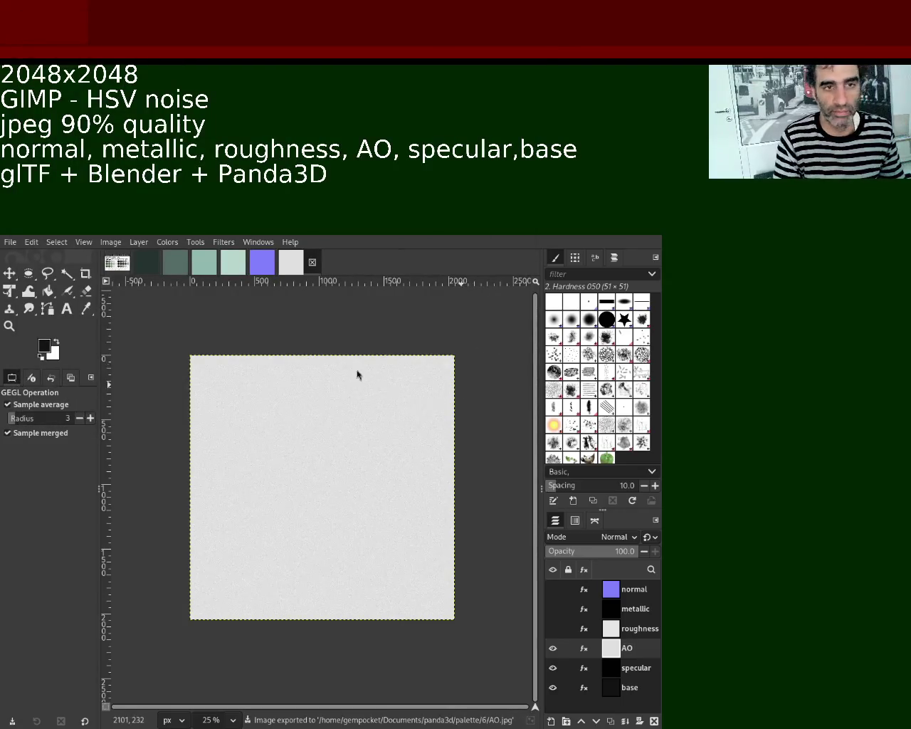
{"action": "left_click", "coordinate": [553, 648]}
{"action": "left_click", "coordinate": [553, 629]}
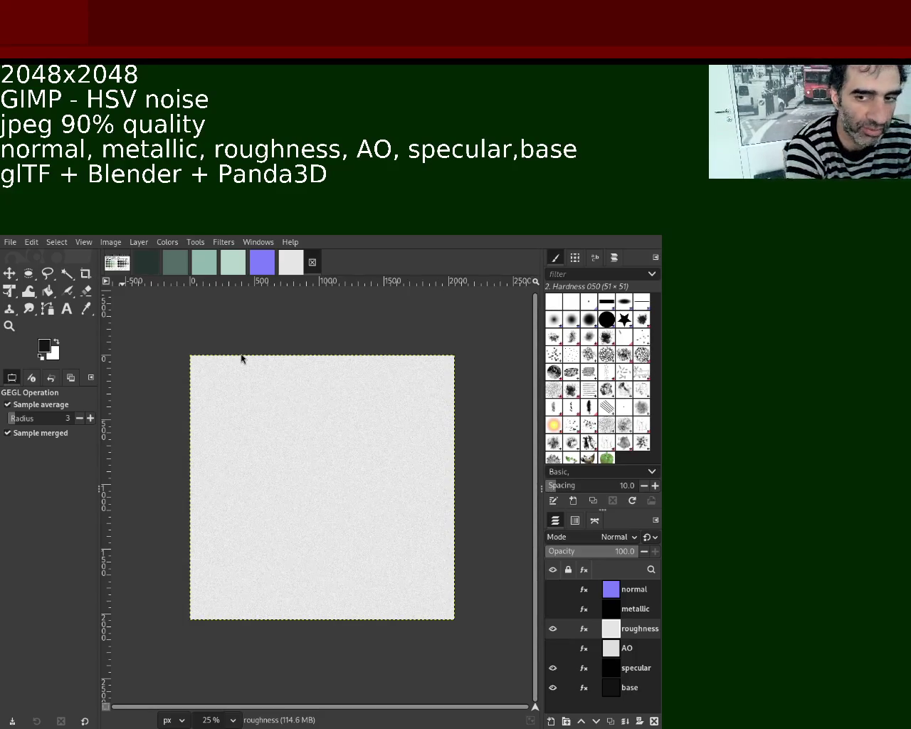
Export the roughness layer as a JPEG at quality 90 with Ctrl+E
{"action": "key", "text": "ctrl+e"}
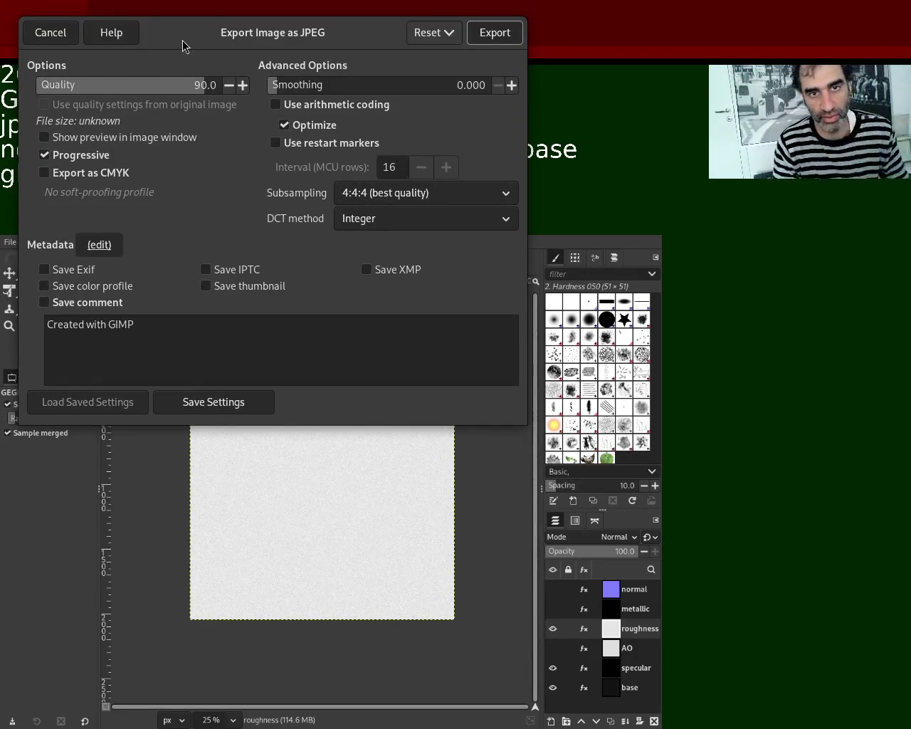
{"action": "left_click", "coordinate": [510, 40]}
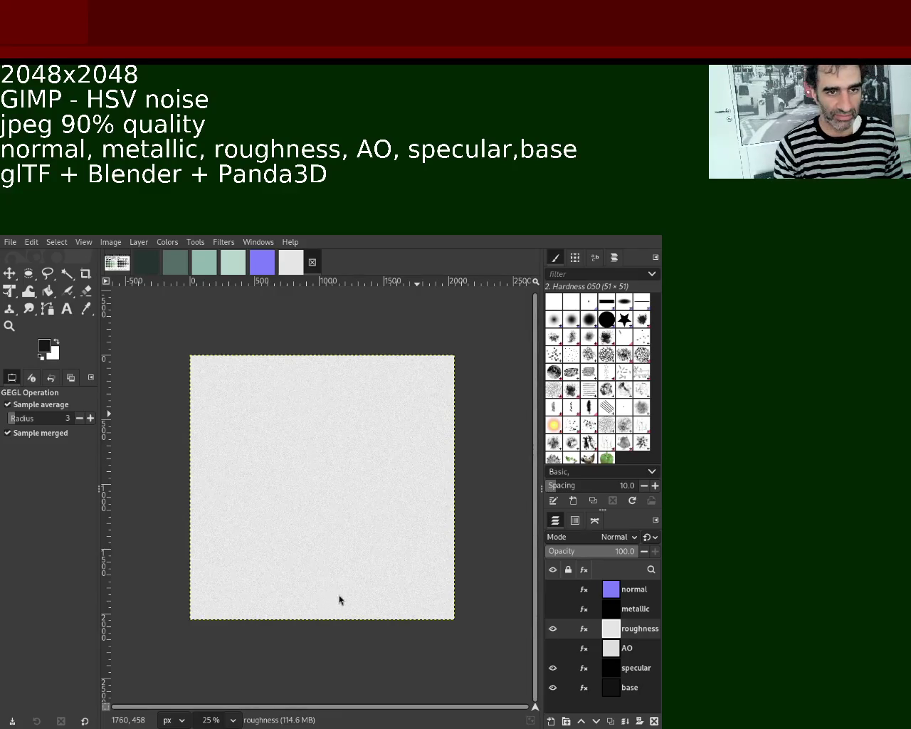
{"action": "mouse_move", "coordinate": [586, 636]}
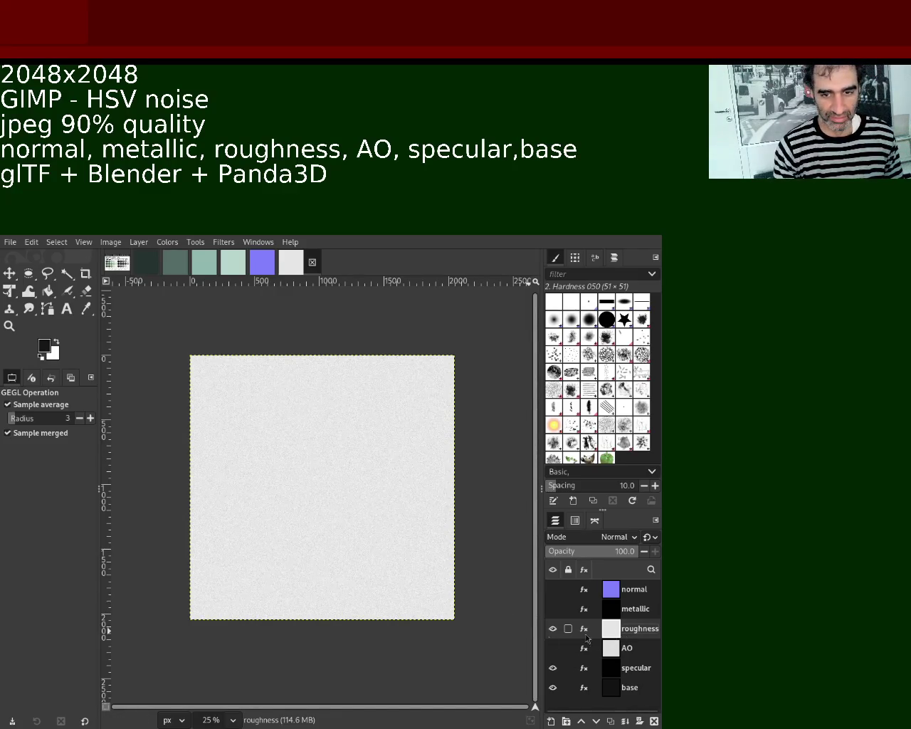
Hide the roughness layer and select the near-black specular layer as the next texture
{"action": "left_click", "coordinate": [552, 628]}
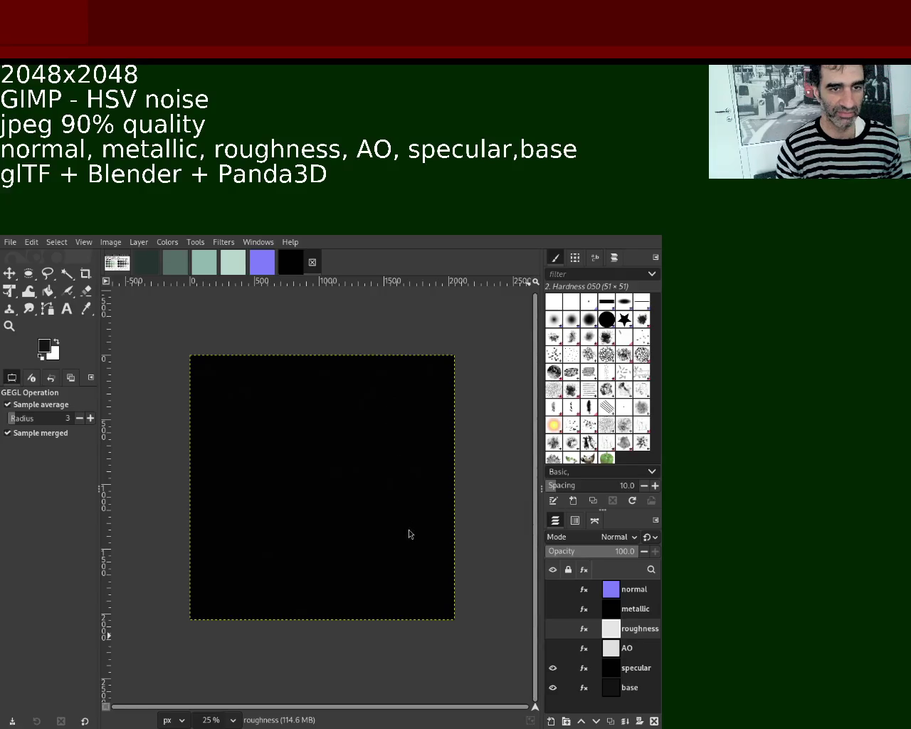
{"action": "left_click", "coordinate": [618, 649]}
{"action": "mouse_move", "coordinate": [621, 673]}
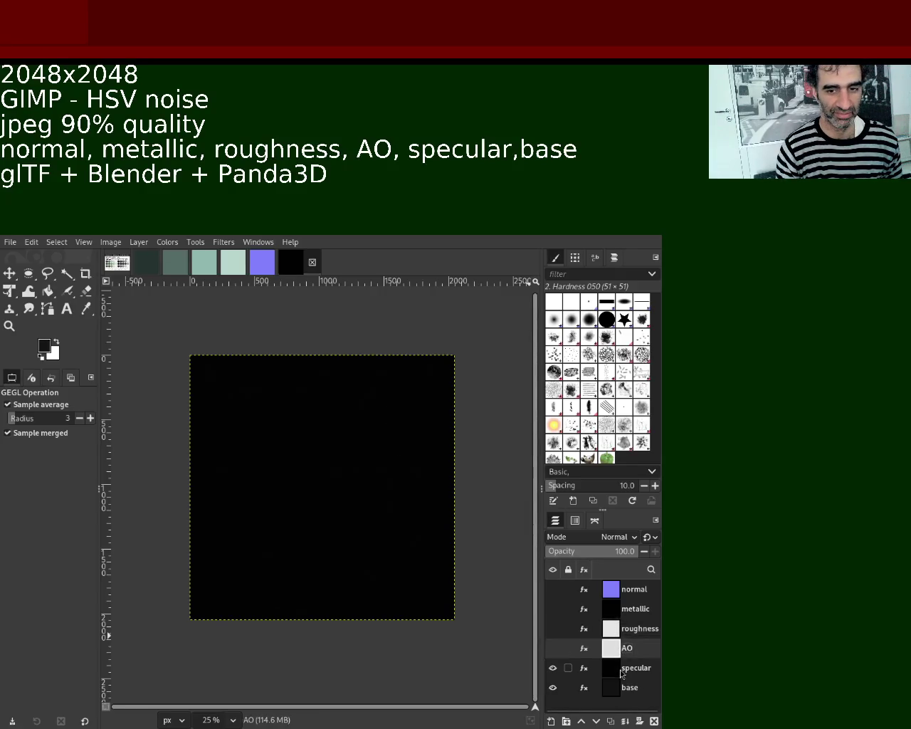
{"action": "left_click", "coordinate": [620, 671]}
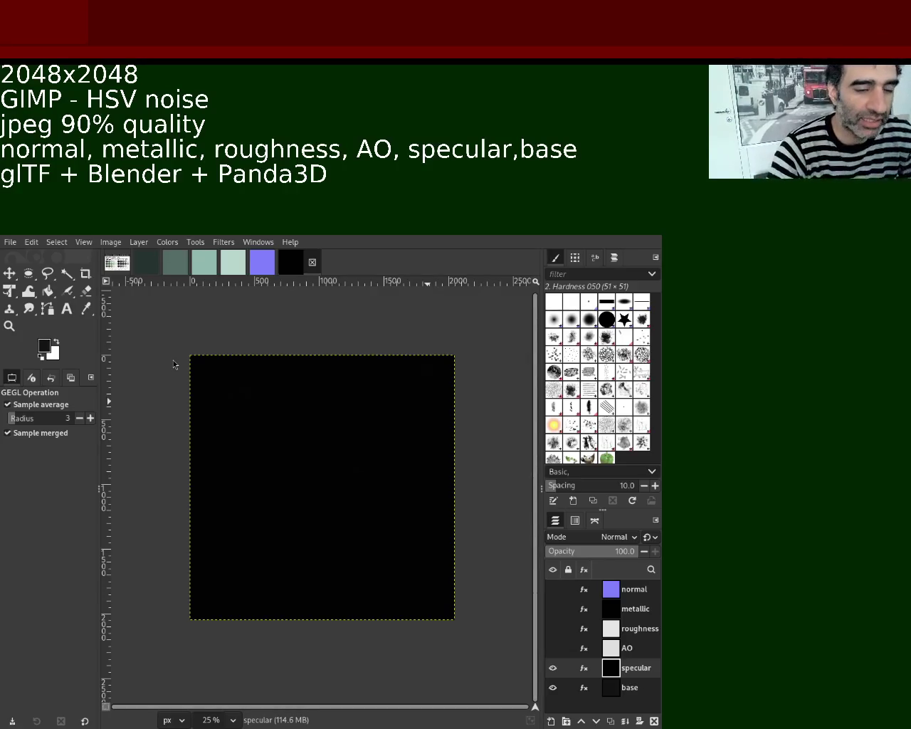
Export the specular layer as a JPEG at quality 90
{"action": "key", "text": "ctrl+e"}
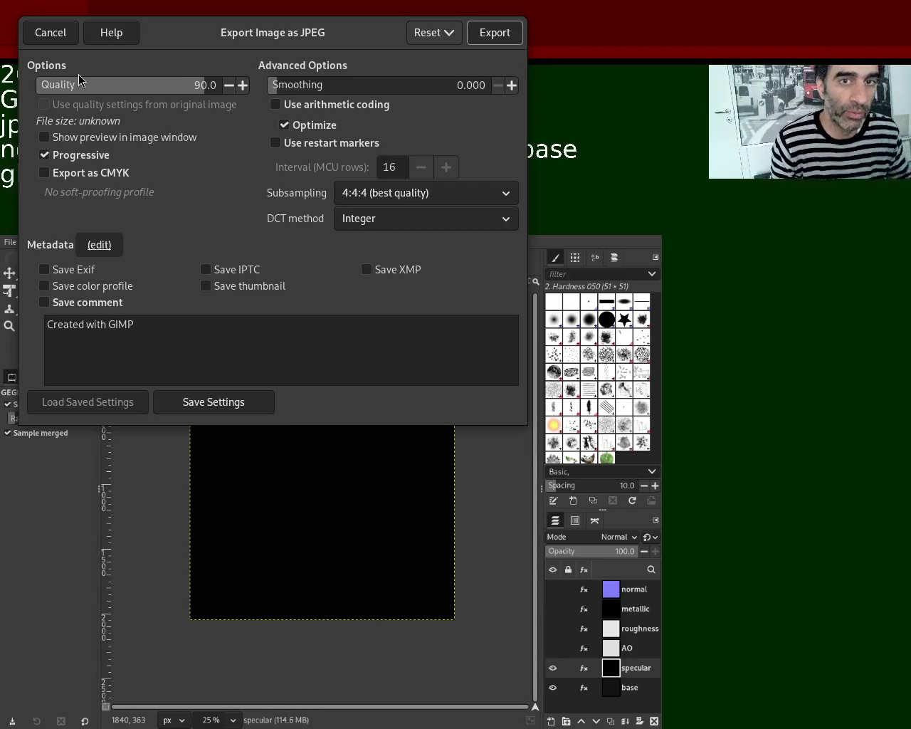
{"action": "left_click", "coordinate": [495, 33]}
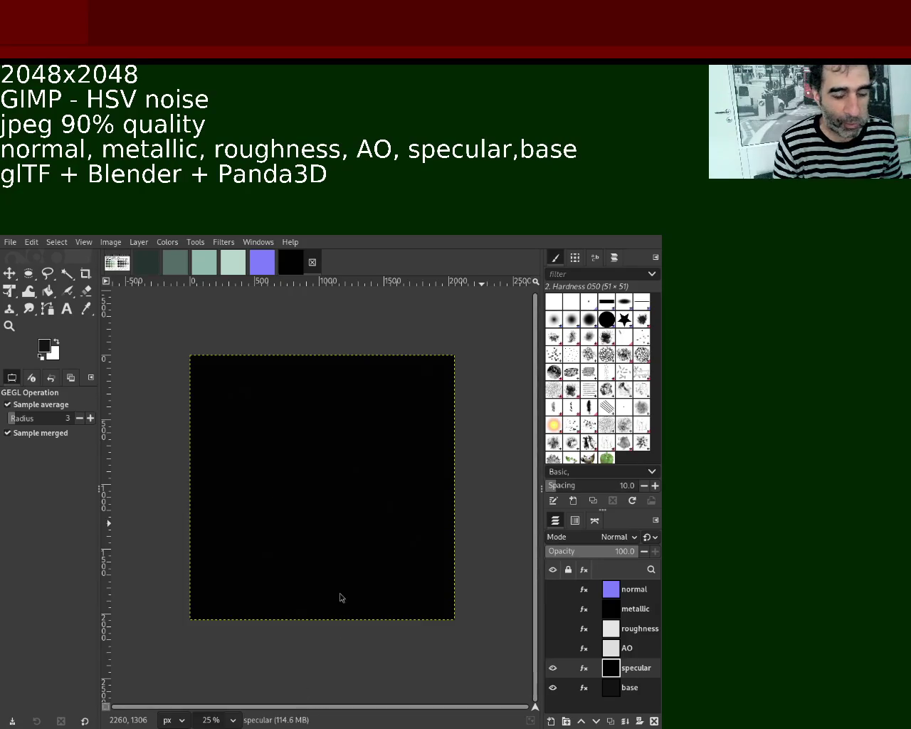
Hide the specular layer, select the base layer, and export base.jpg at quality 90
{"action": "left_click", "coordinate": [552, 667]}
{"action": "left_click", "coordinate": [623, 689]}
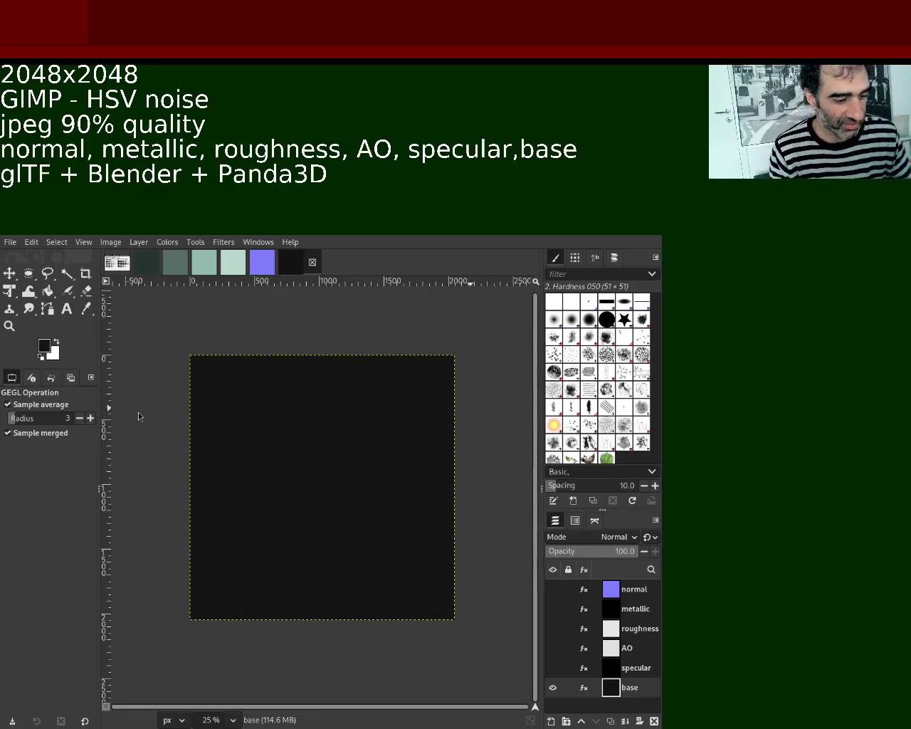
{"action": "key", "text": "ctrl+e"}
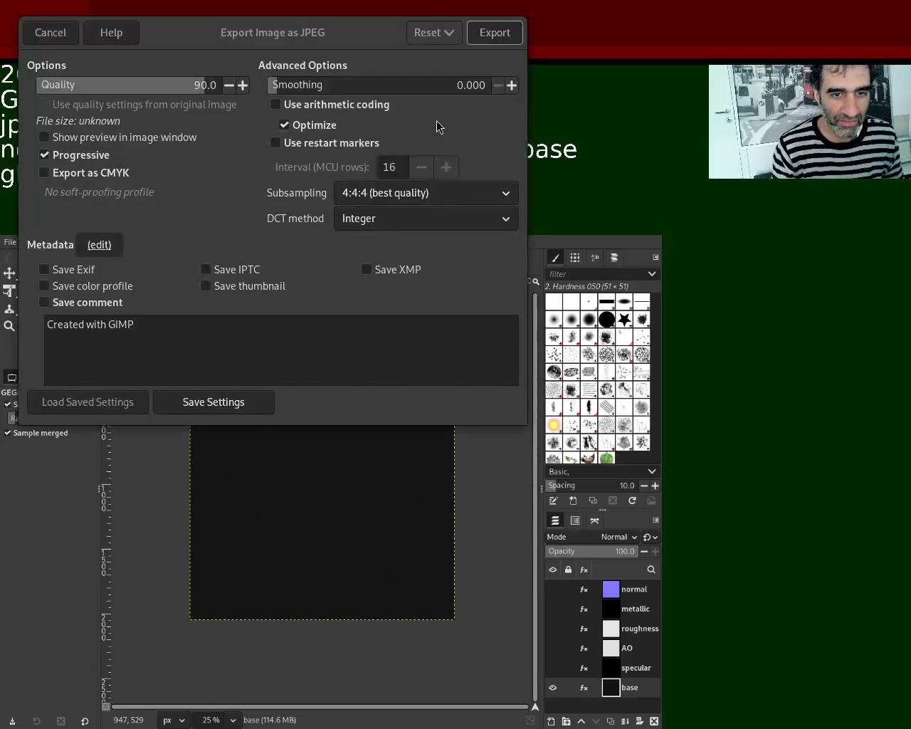
{"action": "left_click", "coordinate": [493, 35]}
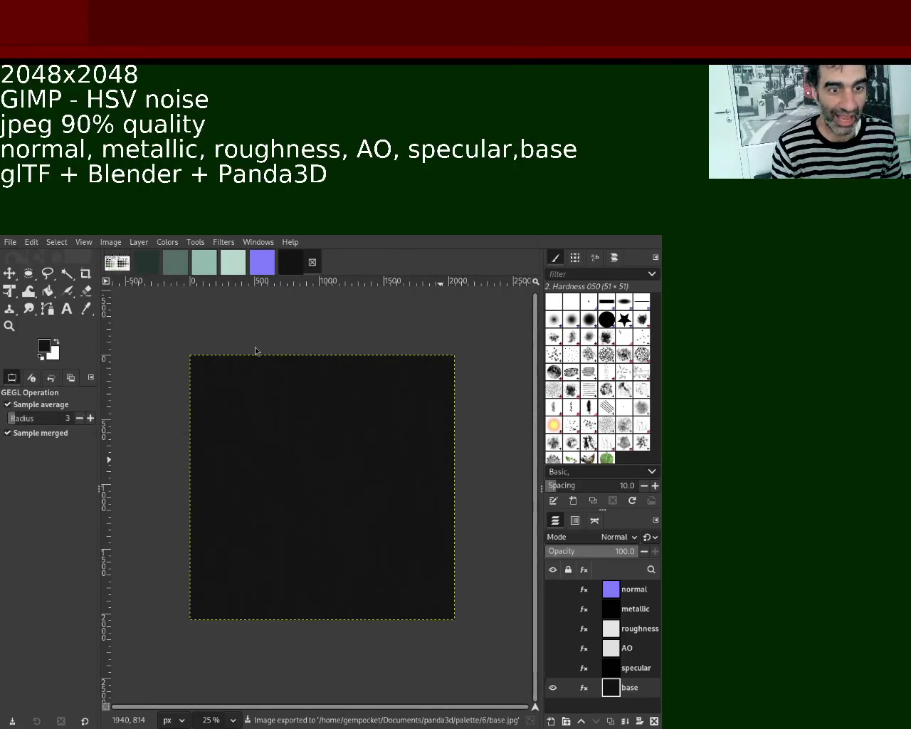
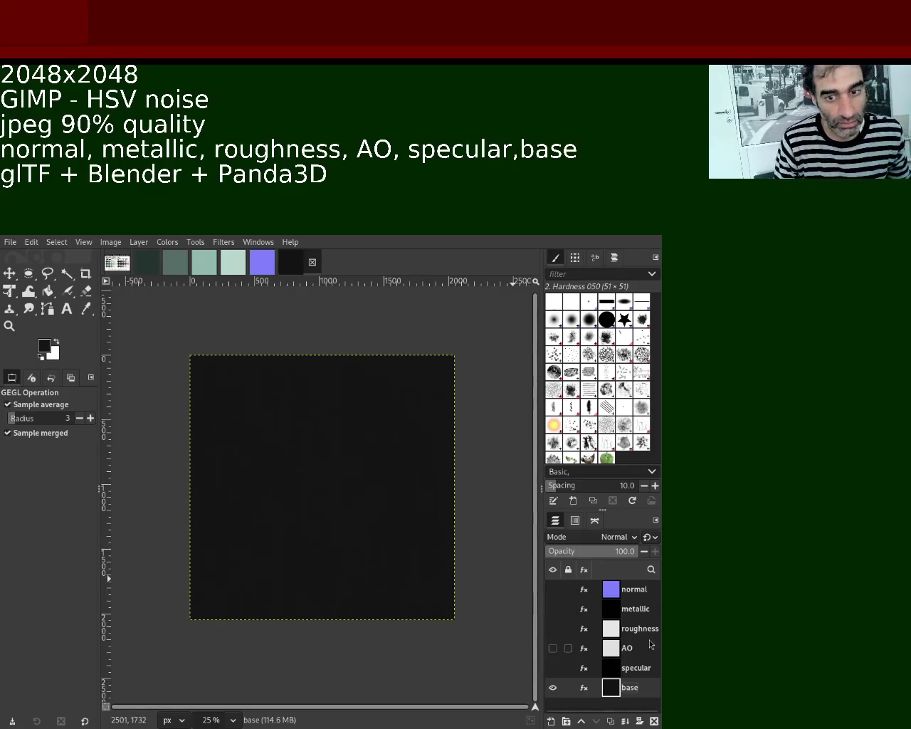
Make the normal, metallic, roughness, AO and specular layers visible in the Layers panel
{"action": "left_click", "coordinate": [567, 598]}
{"action": "left_click", "coordinate": [552, 594]}
{"action": "left_click", "coordinate": [553, 609]}
{"action": "left_click", "coordinate": [553, 629]}
{"action": "left_click", "coordinate": [553, 648]}
{"action": "left_click", "coordinate": [553, 667]}
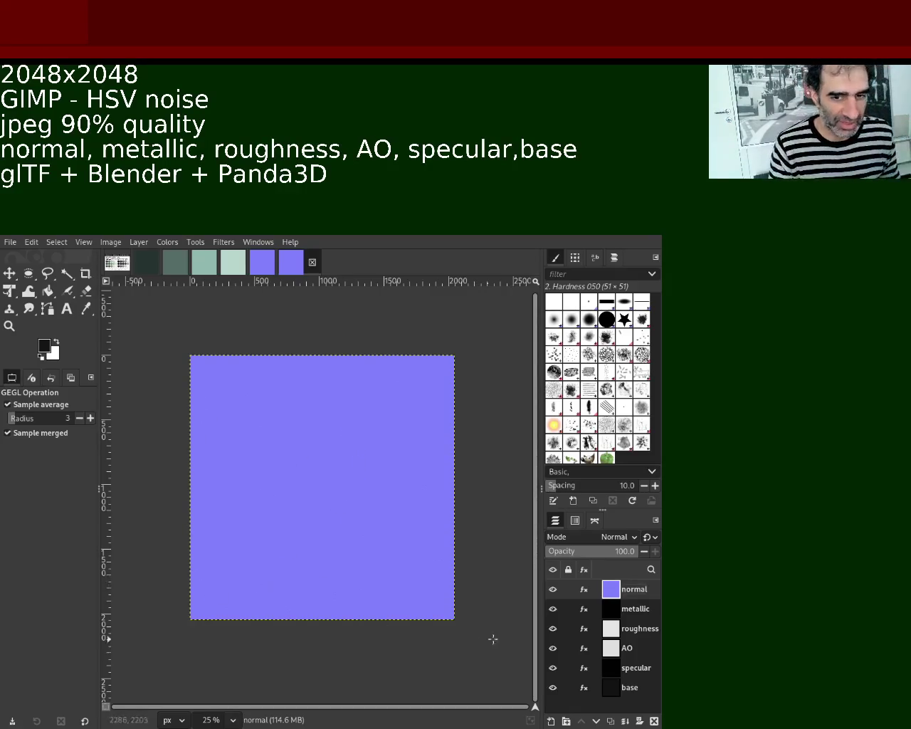
Save the project as 6.xcf, select the metallic layer, and hide the normal, metallic, roughness and AO layers
{"action": "key", "text": "ctrl+s"}
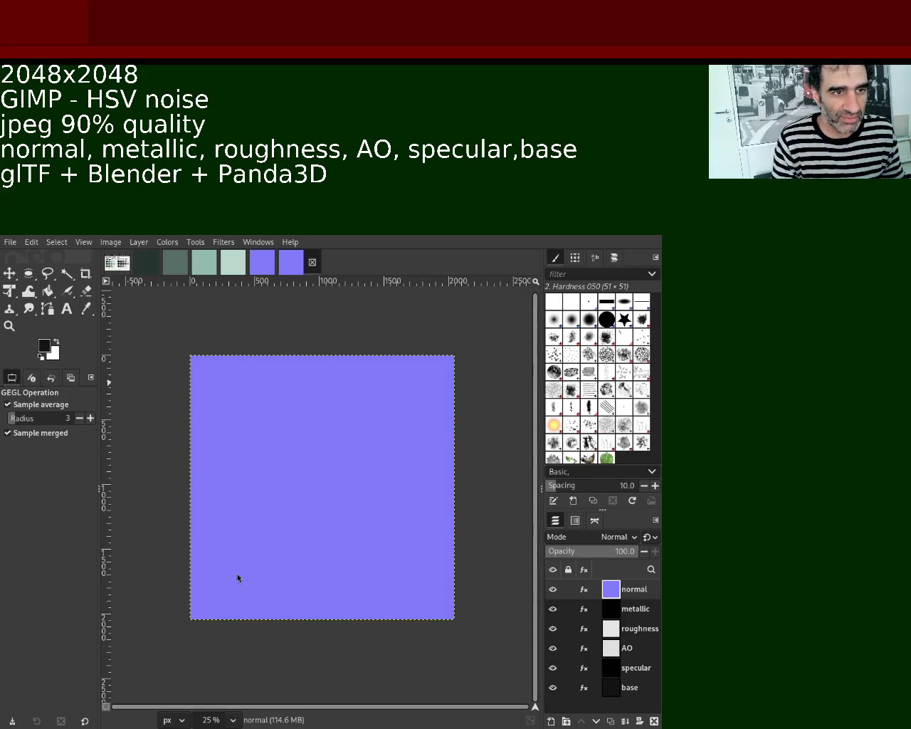
{"action": "left_click", "coordinate": [611, 609]}
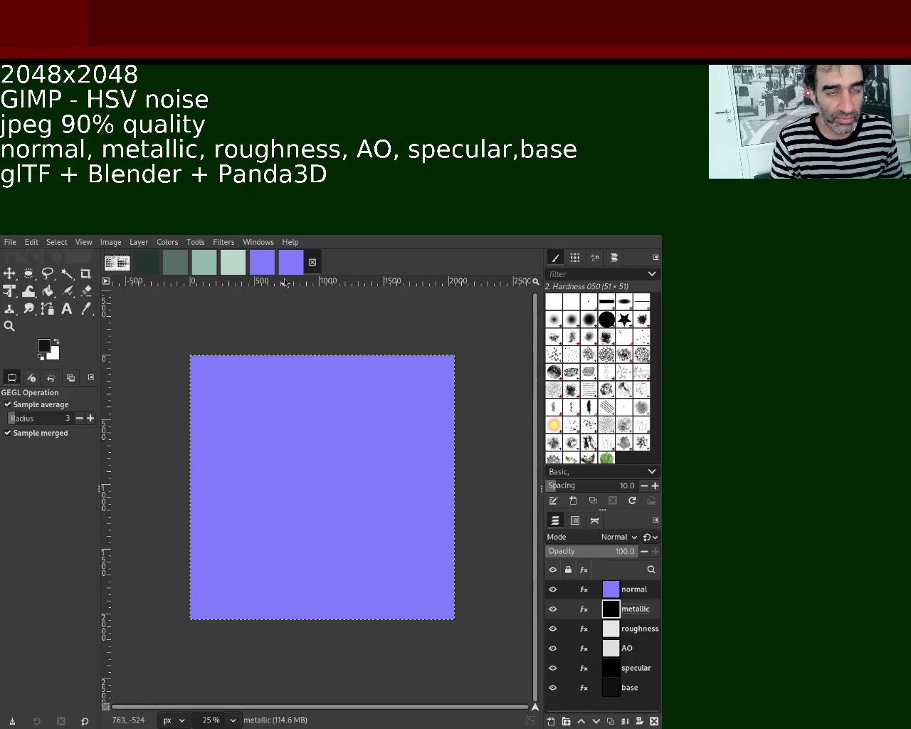
{"action": "left_click_drag", "start_coordinate": [552, 589], "coordinate": [554, 667]}
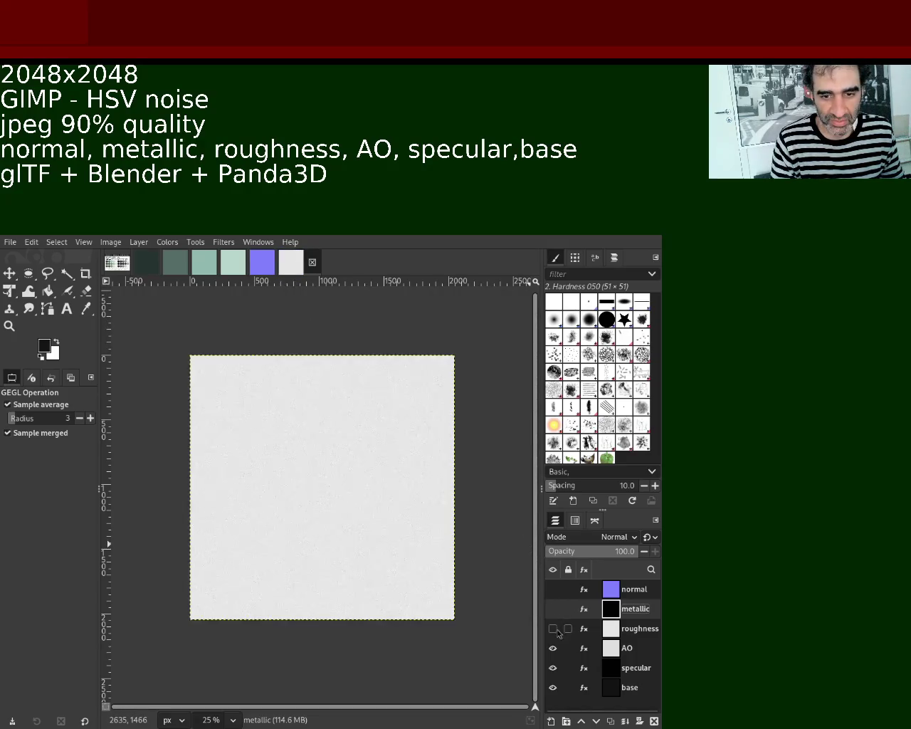
Hide the specular layer so only the dark base layer remains visible
{"action": "left_click", "coordinate": [554, 668]}
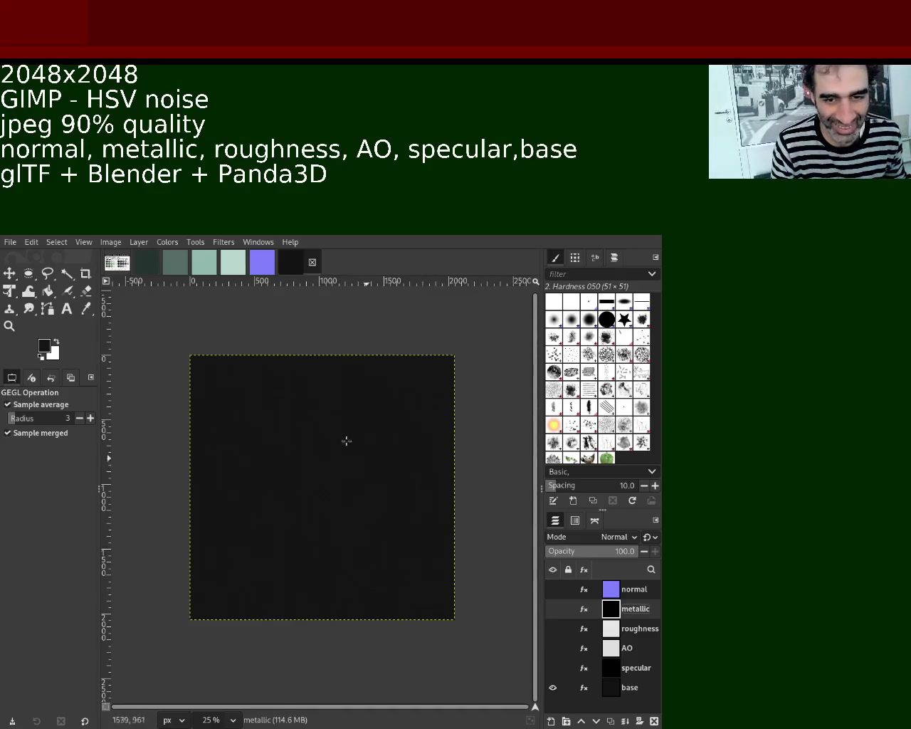
{"action": "key", "text": "ctrl+s"}
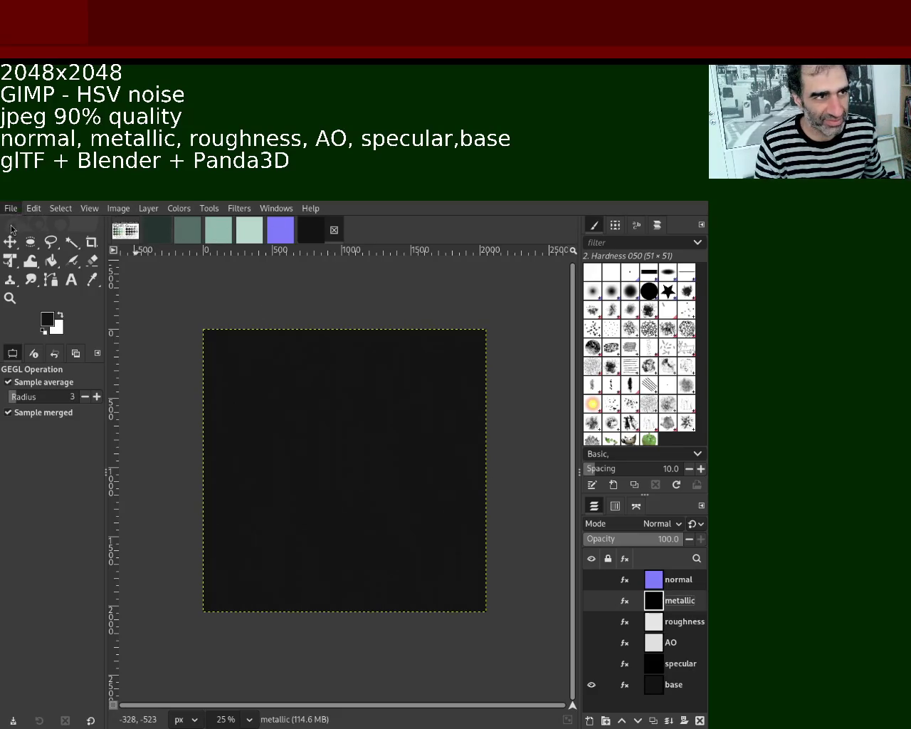
Create a new 2048x2048 white image with default settings
{"action": "key", "text": "ctrl+n"}
{"action": "key", "text": "Return"}
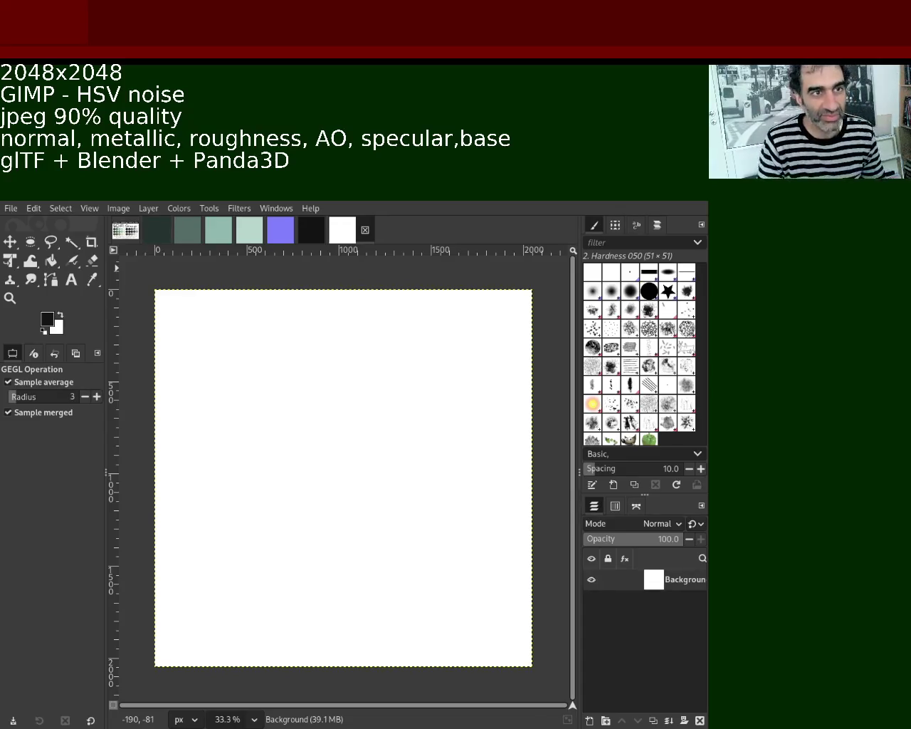
Save the blank image as 7.xcf in the palette/7 folder and bring up the Sci-Fi Grunge palette image
{"action": "key", "text": "ctrl+s"}
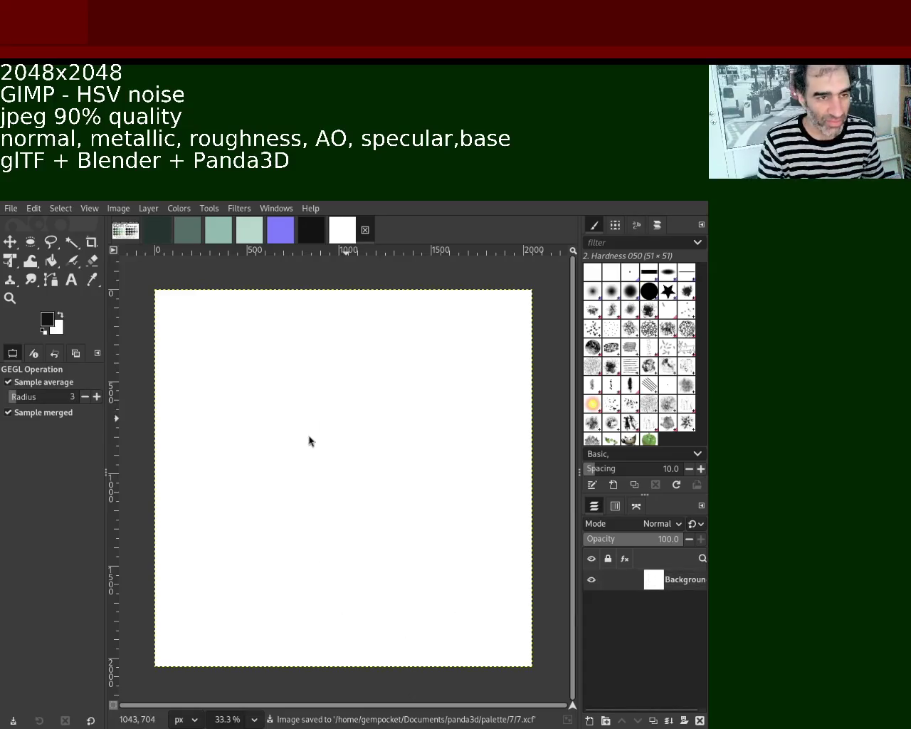
{"action": "left_click", "coordinate": [125, 230]}
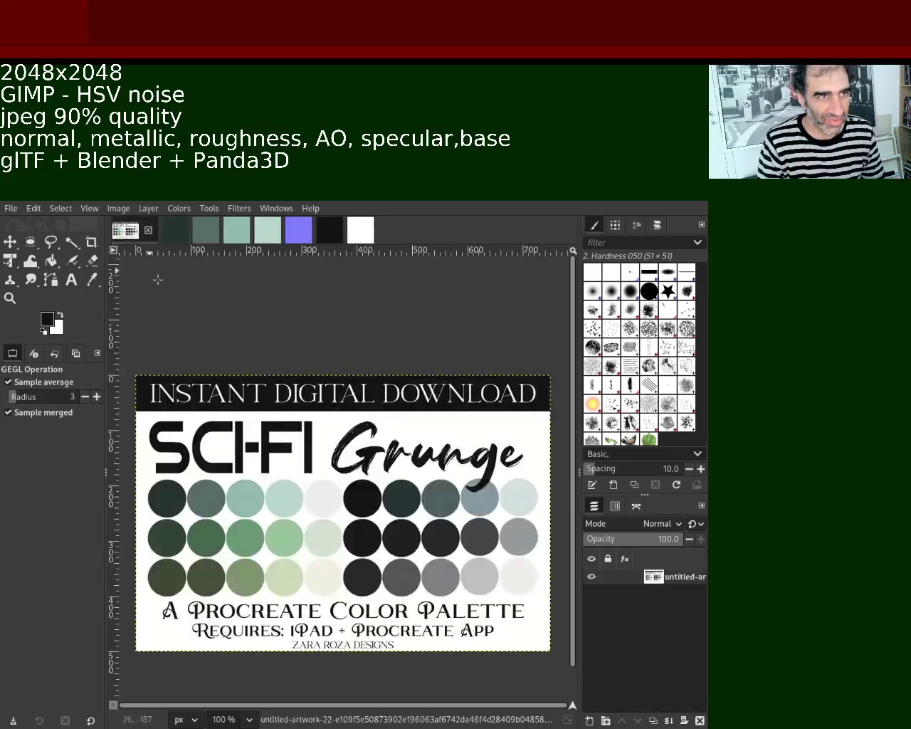
Sample the dark slate-teal from the Sci-Fi Grunge palette and bucket-fill the blank 7.xcf canvas with it
{"action": "left_click", "coordinate": [52, 261]}
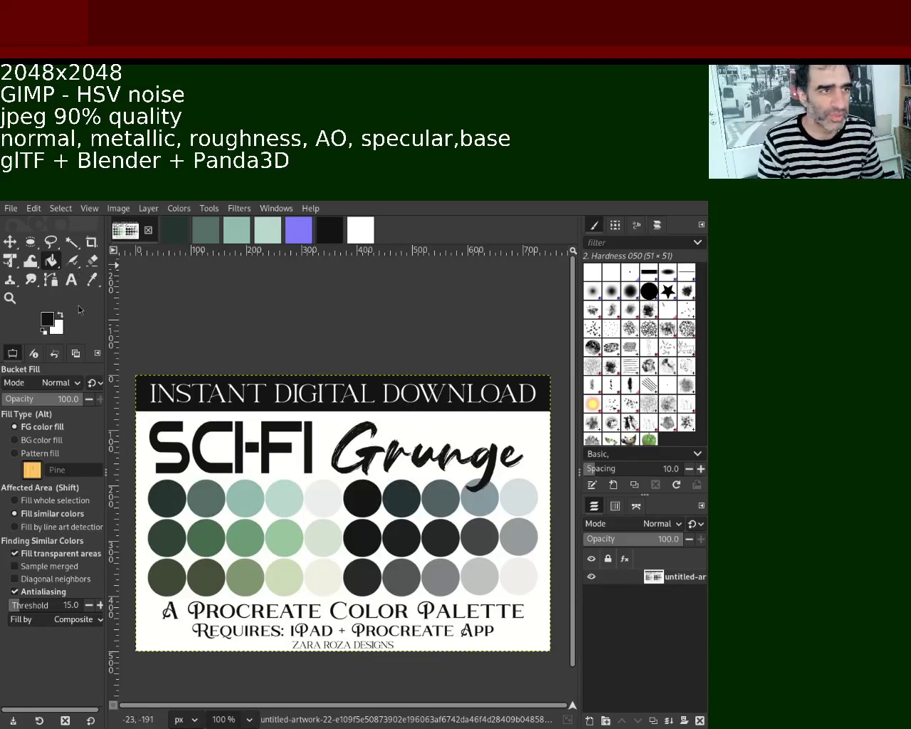
{"action": "left_click", "coordinate": [92, 279]}
{"action": "left_click", "coordinate": [408, 501]}
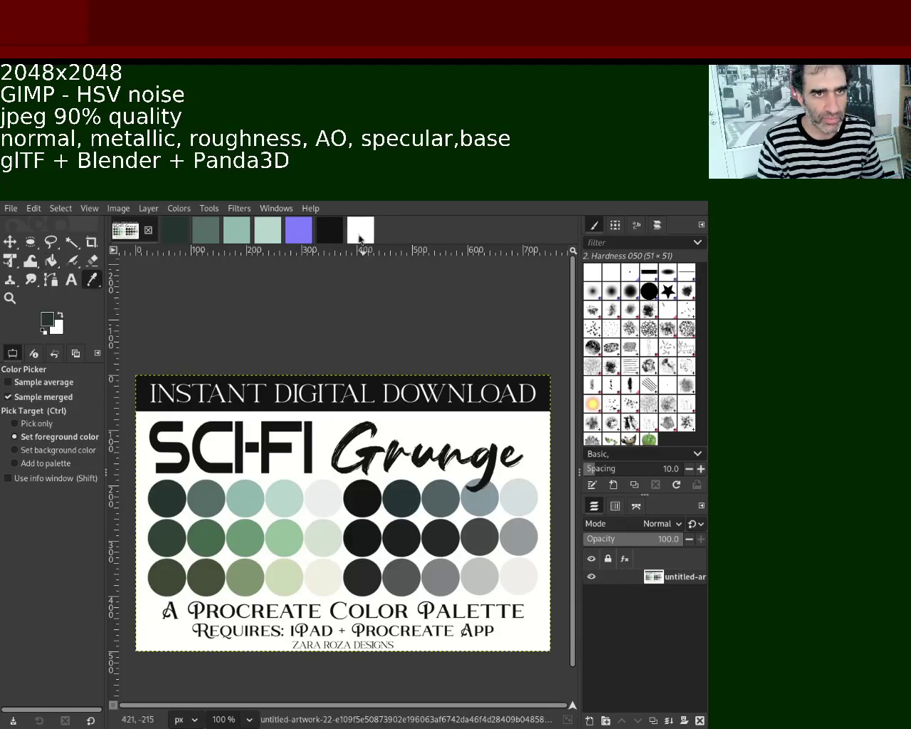
{"action": "left_click", "coordinate": [360, 231]}
{"action": "left_click", "coordinate": [51, 260]}
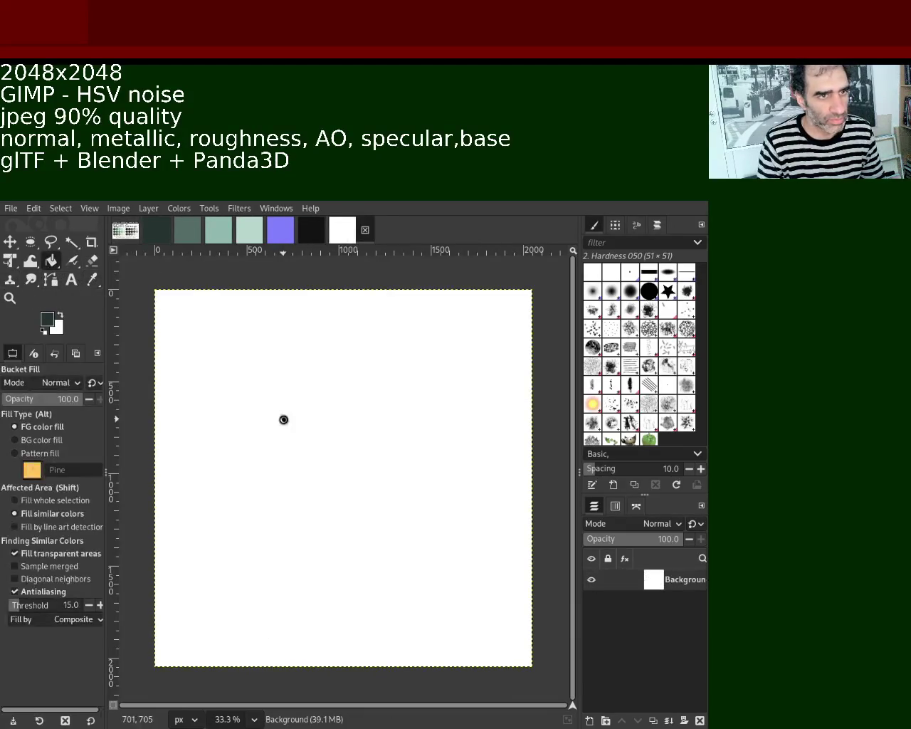
{"action": "left_click", "coordinate": [283, 419]}
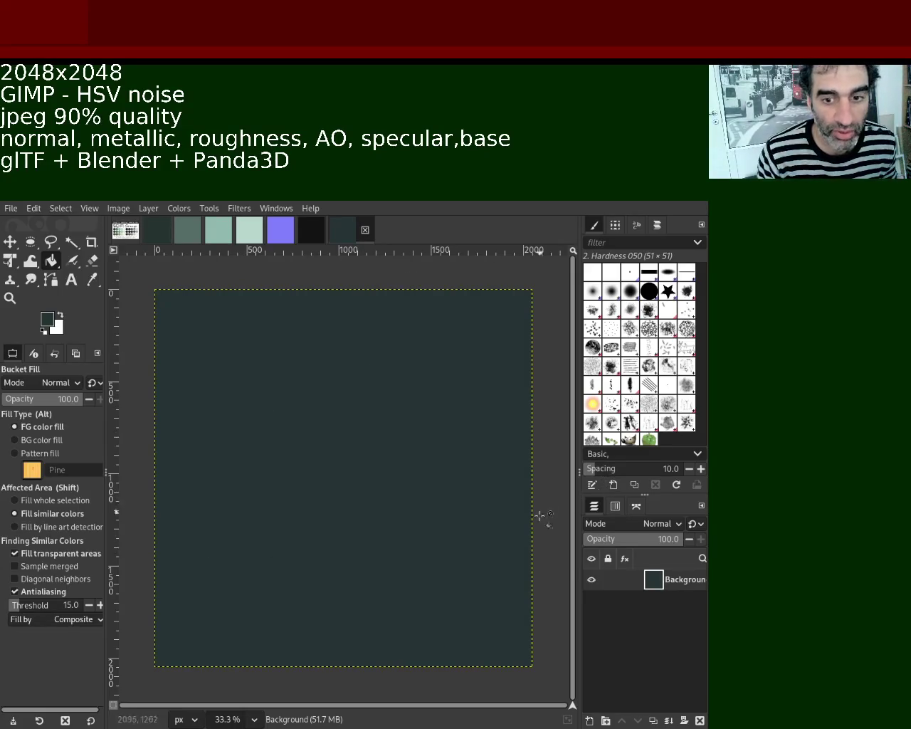
{"action": "left_click", "coordinate": [10, 299]}
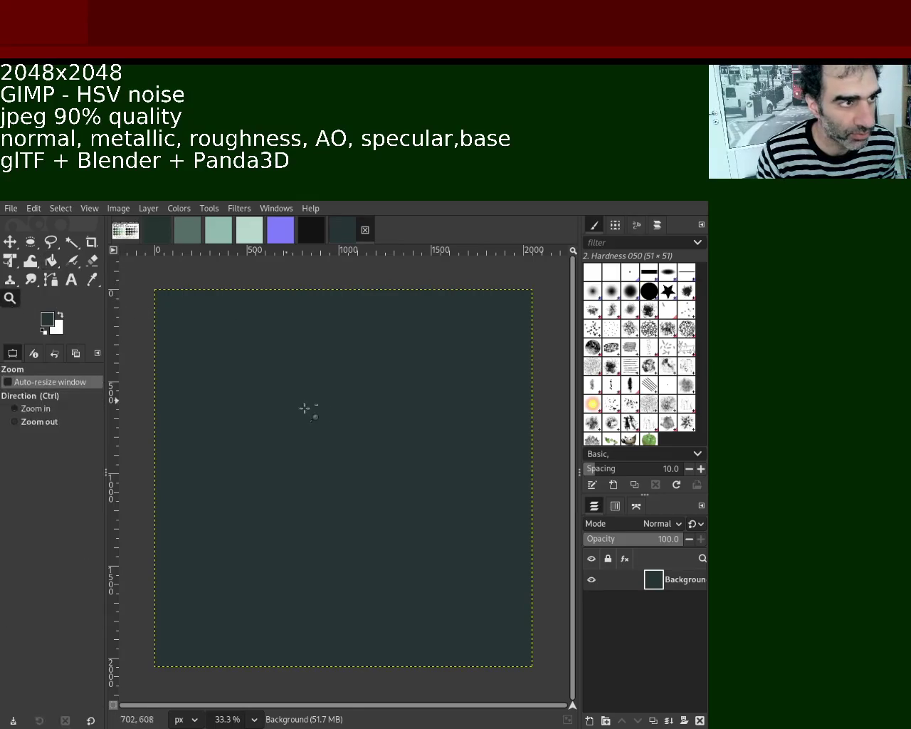
{"action": "left_click", "coordinate": [320, 412]}
{"action": "scroll", "coordinate": [320, 412], "scroll_direction": "up", "scroll_amount": 2}
{"action": "scroll", "coordinate": [320, 411], "scroll_direction": "down", "scroll_amount": 2}
{"action": "scroll", "coordinate": [320, 411], "scroll_direction": "down", "scroll_amount": 3}
{"action": "scroll", "coordinate": [320, 411], "scroll_direction": "down", "scroll_amount": 2}
{"action": "scroll", "coordinate": [319, 411], "scroll_direction": "up", "scroll_amount": 2}
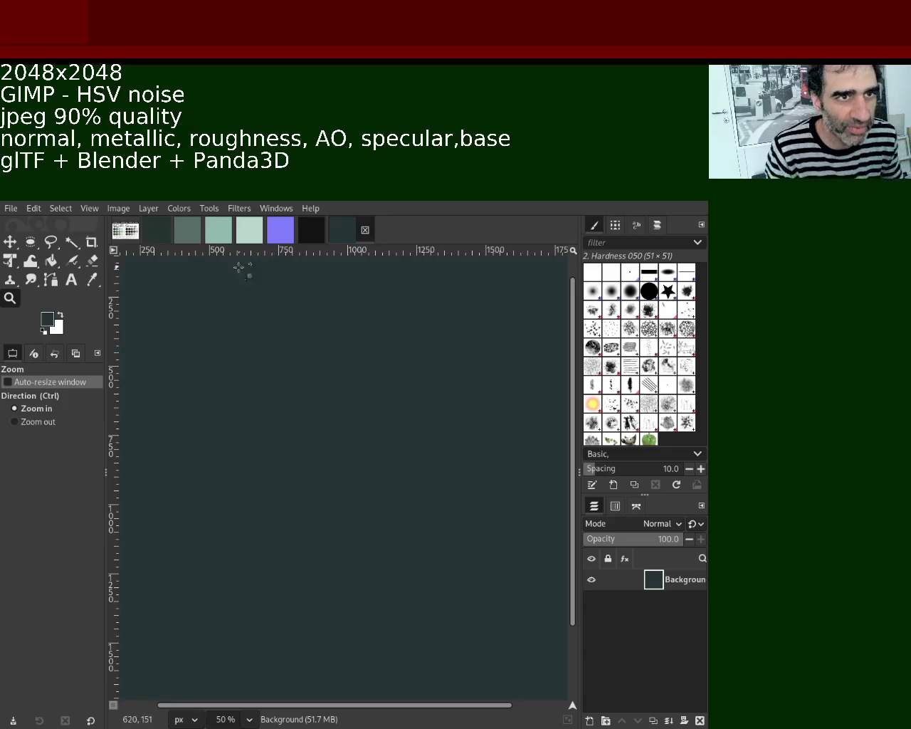
{"action": "left_click", "coordinate": [126, 230]}
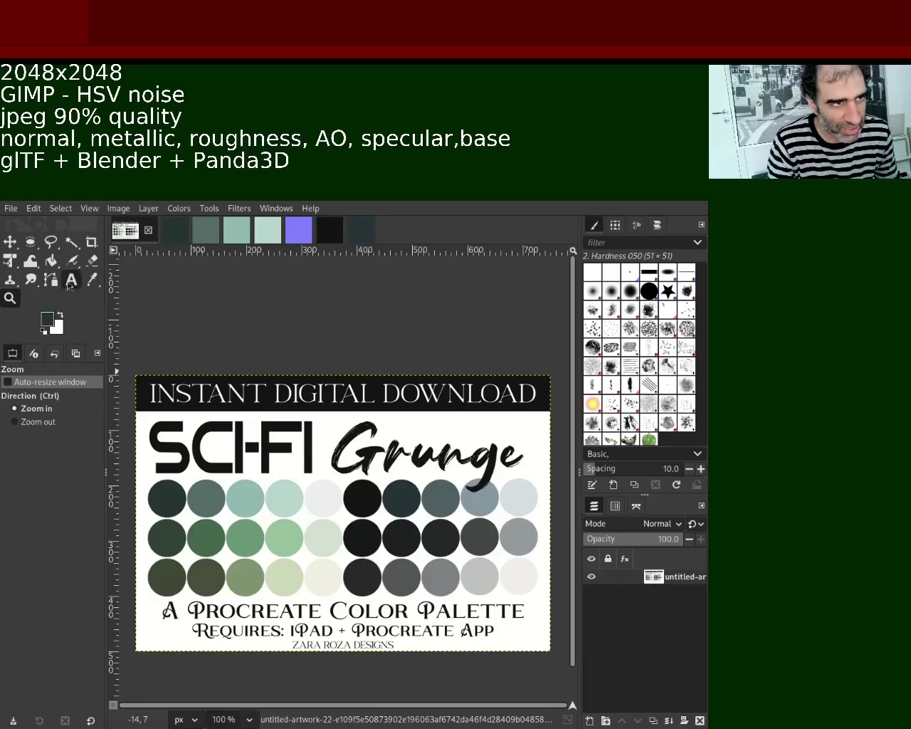
Return to the dark teal texture and reapply the HSV Noise filter with Ctrl+F
{"action": "left_click", "coordinate": [92, 280]}
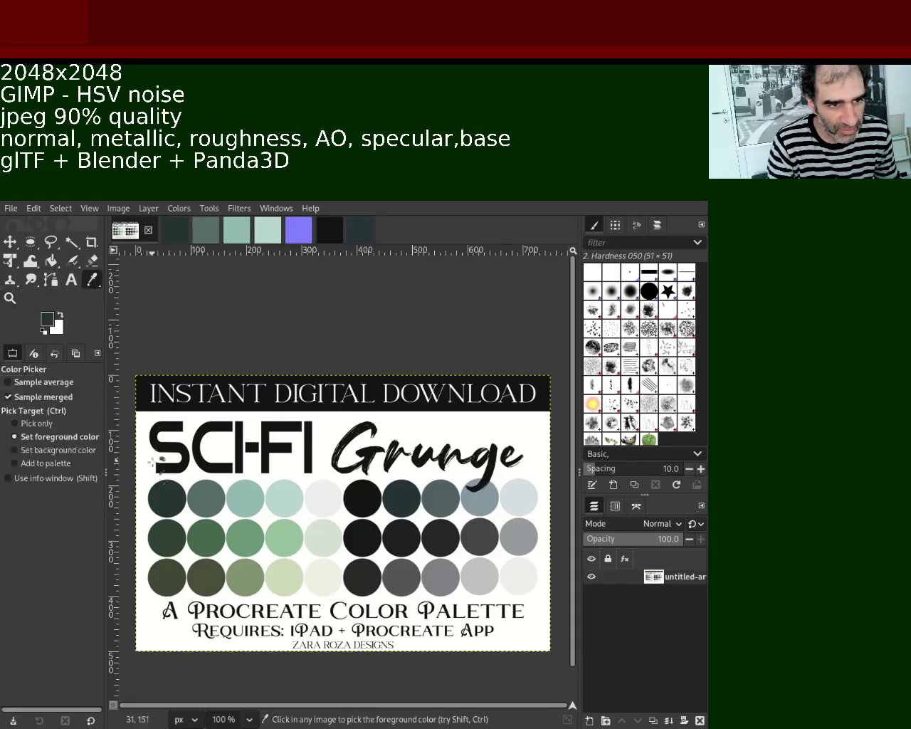
{"action": "left_click", "coordinate": [354, 237]}
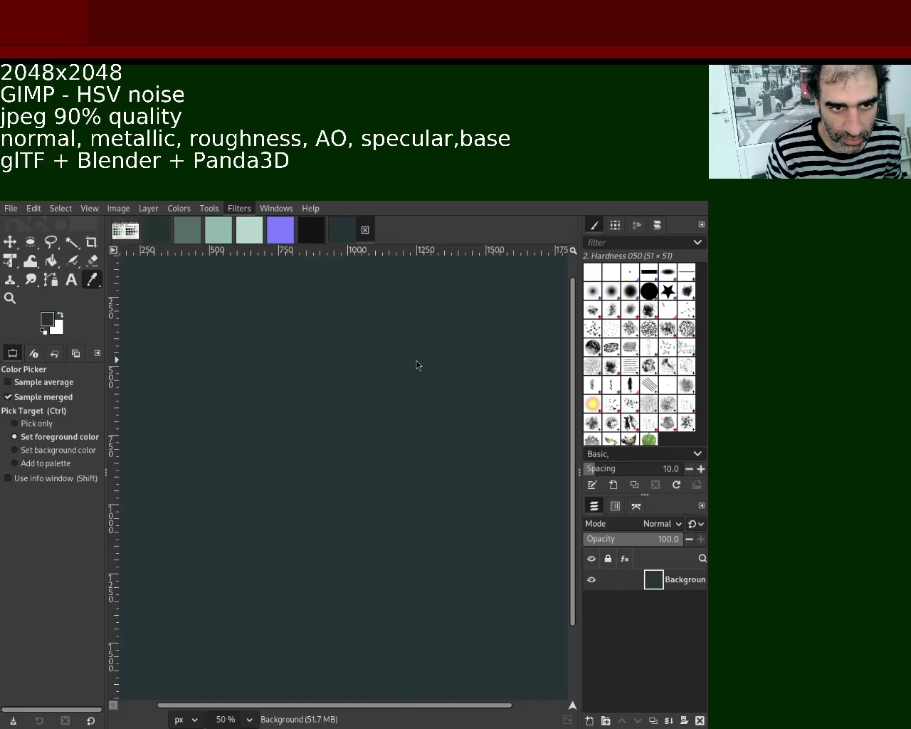
{"action": "key", "text": "ctrl+f"}
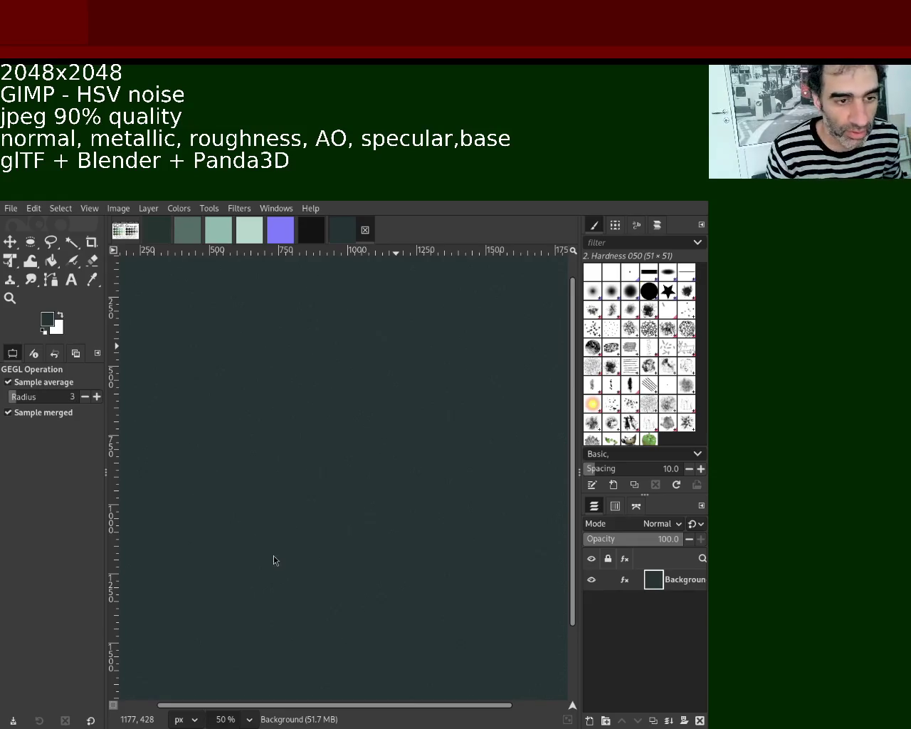
{"action": "left_click", "coordinate": [10, 298]}
{"action": "left_click", "coordinate": [309, 448], "text": "ctrl"}
{"action": "left_click", "coordinate": [309, 448], "text": "ctrl"}
{"action": "left_click", "coordinate": [310, 447], "text": "ctrl"}
{"action": "left_click", "coordinate": [310, 448], "text": "ctrl"}
{"action": "left_click", "coordinate": [310, 448]}
{"action": "left_click", "coordinate": [309, 448]}
{"action": "left_click", "coordinate": [310, 448], "text": "ctrl"}
{"action": "left_click", "coordinate": [310, 448]}
{"action": "left_click", "coordinate": [309, 448], "text": "ctrl"}
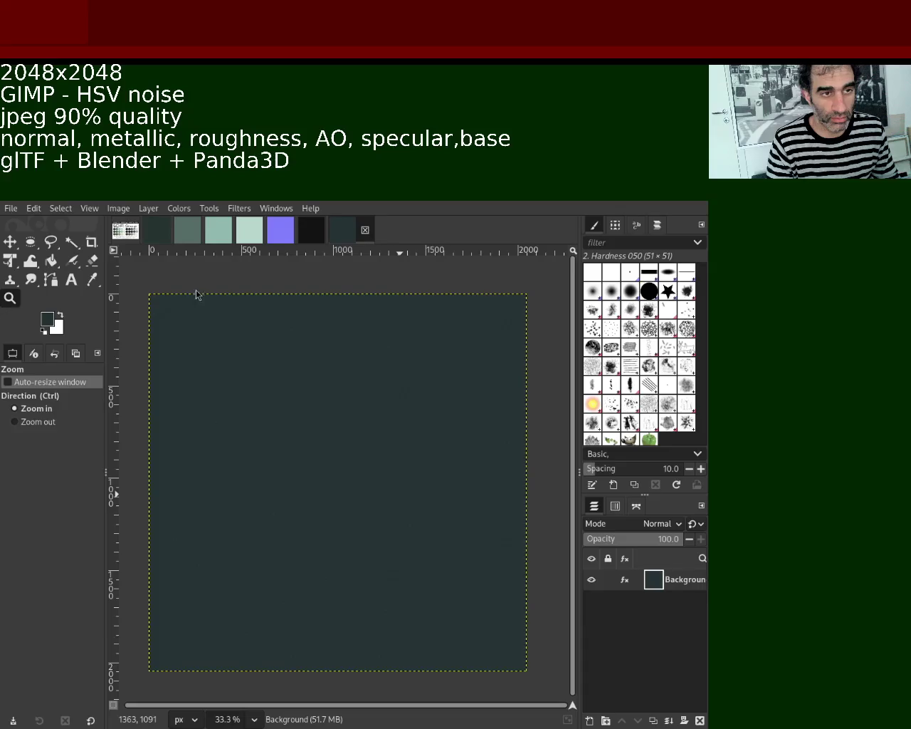
Cycle through the open texture images, from the layered texture and green base to the black metallic and dark green maps
{"action": "left_click", "coordinate": [158, 229]}
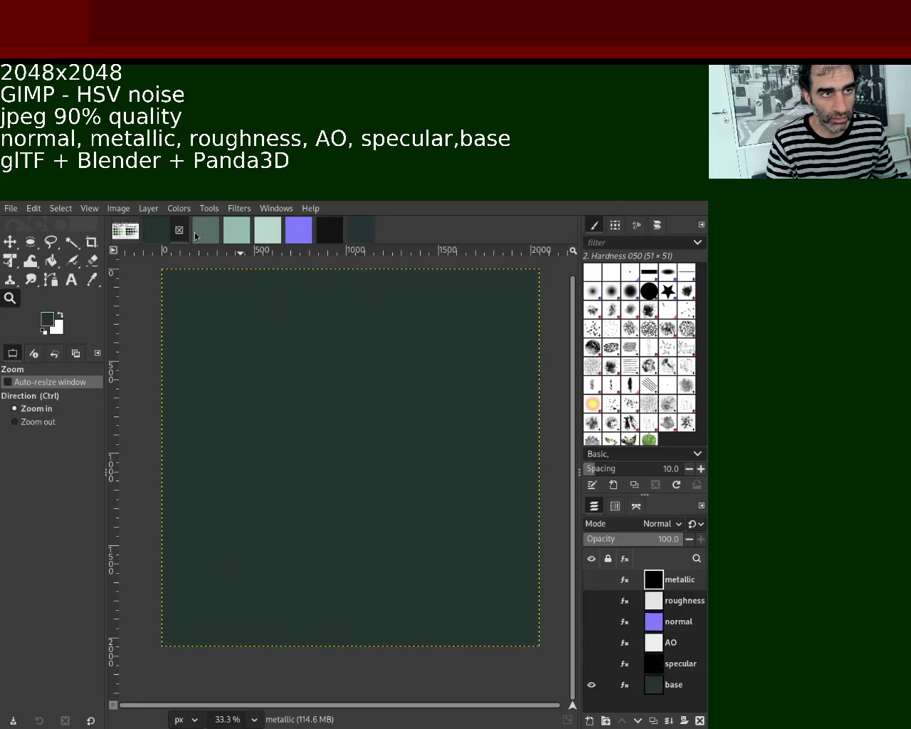
{"action": "left_click", "coordinate": [200, 232]}
{"action": "left_click", "coordinate": [236, 230]}
{"action": "left_click", "coordinate": [250, 230]}
{"action": "left_click", "coordinate": [281, 230]}
{"action": "left_click", "coordinate": [311, 231]}
{"action": "left_click", "coordinate": [356, 231]}
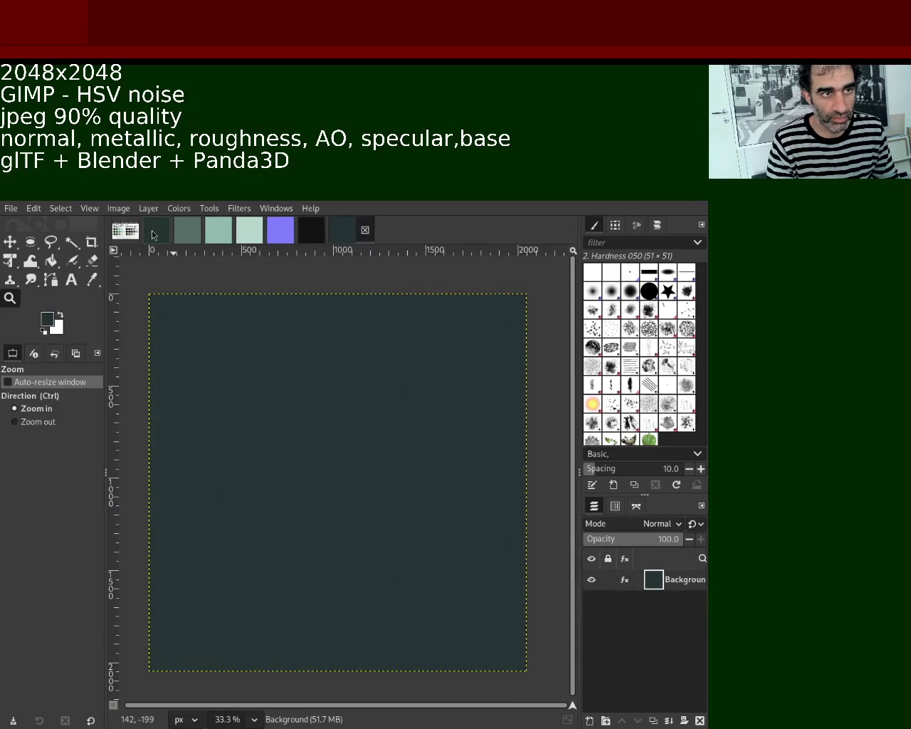
Compare the texture maps again, including the purple normal map, ending on the Sci-Fi Grunge palette image
{"action": "left_click", "coordinate": [156, 229]}
{"action": "left_click", "coordinate": [203, 233]}
{"action": "left_click", "coordinate": [237, 231]}
{"action": "left_click", "coordinate": [268, 235]}
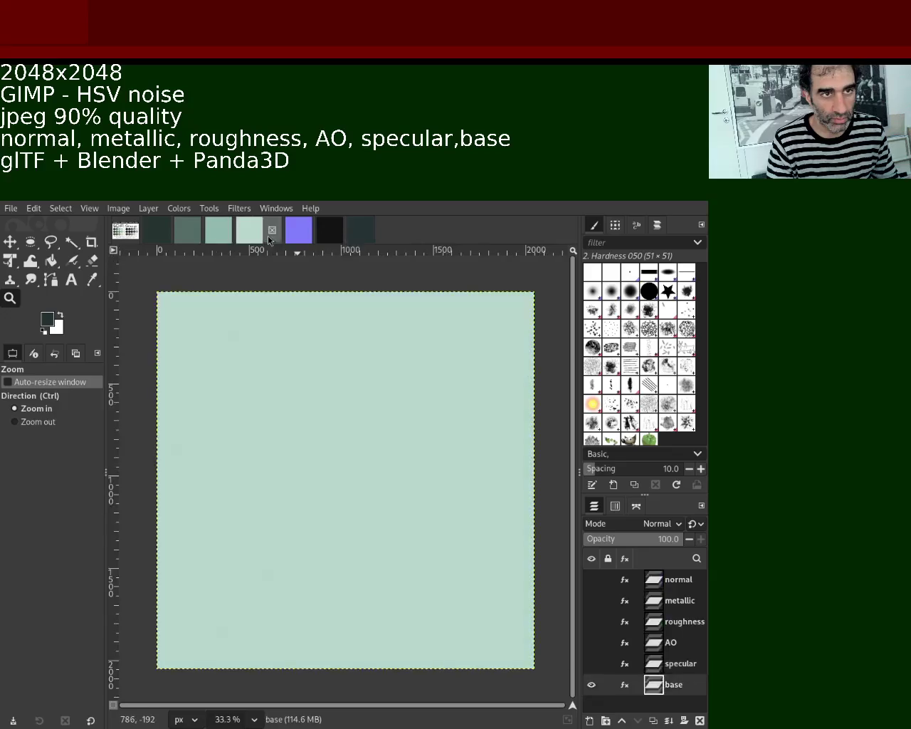
{"action": "left_click", "coordinate": [299, 235]}
{"action": "left_click", "coordinate": [329, 230]}
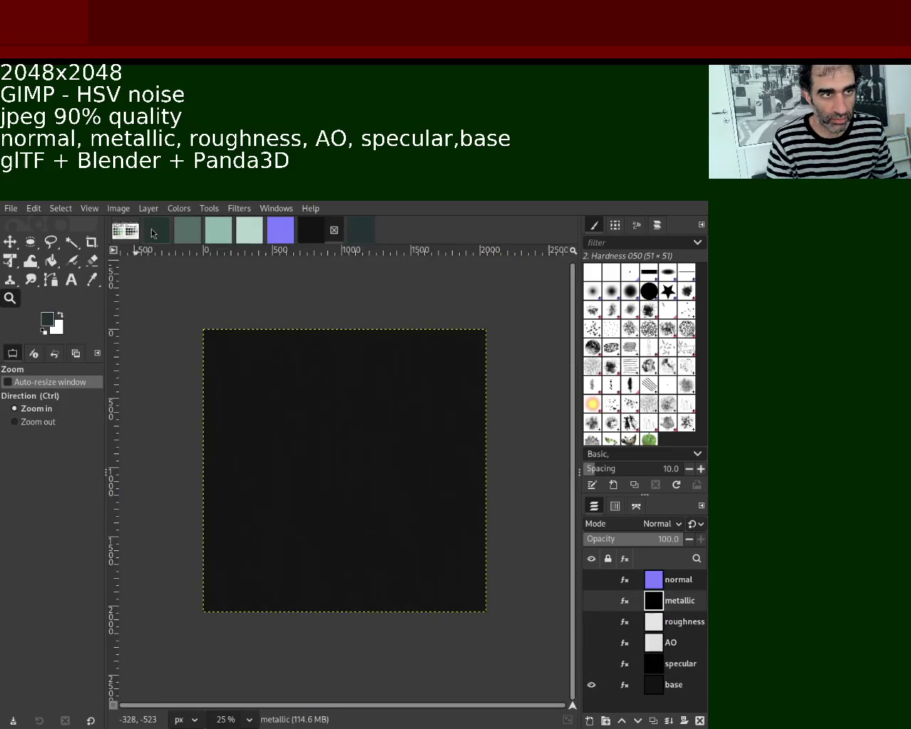
{"action": "left_click", "coordinate": [158, 229]}
{"action": "left_click", "coordinate": [125, 229]}
{"action": "left_click", "coordinate": [171, 231]}
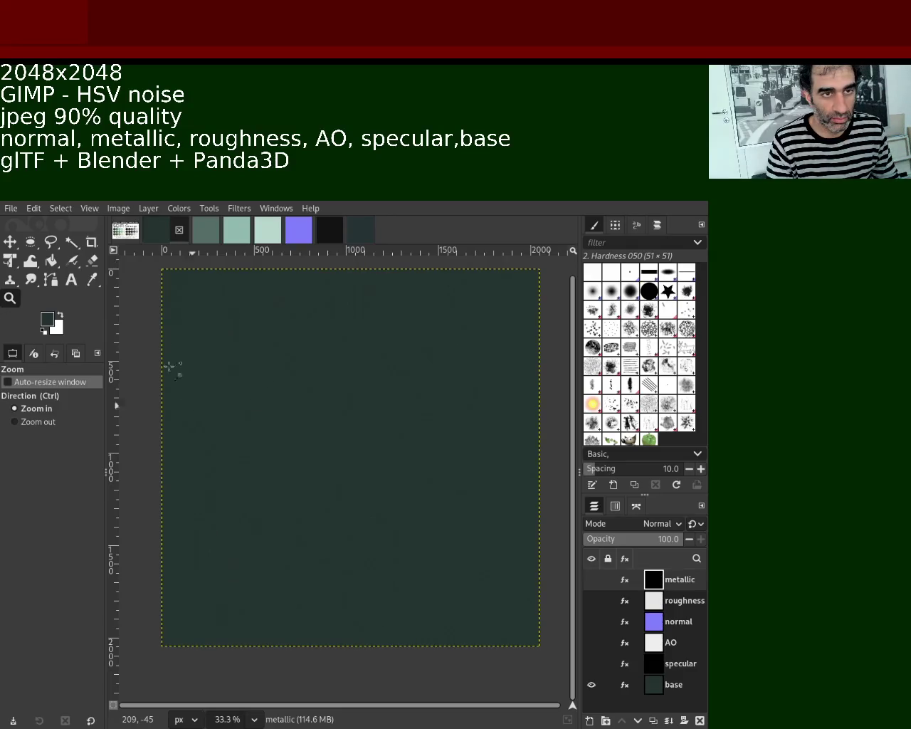
{"action": "left_click", "coordinate": [129, 235]}
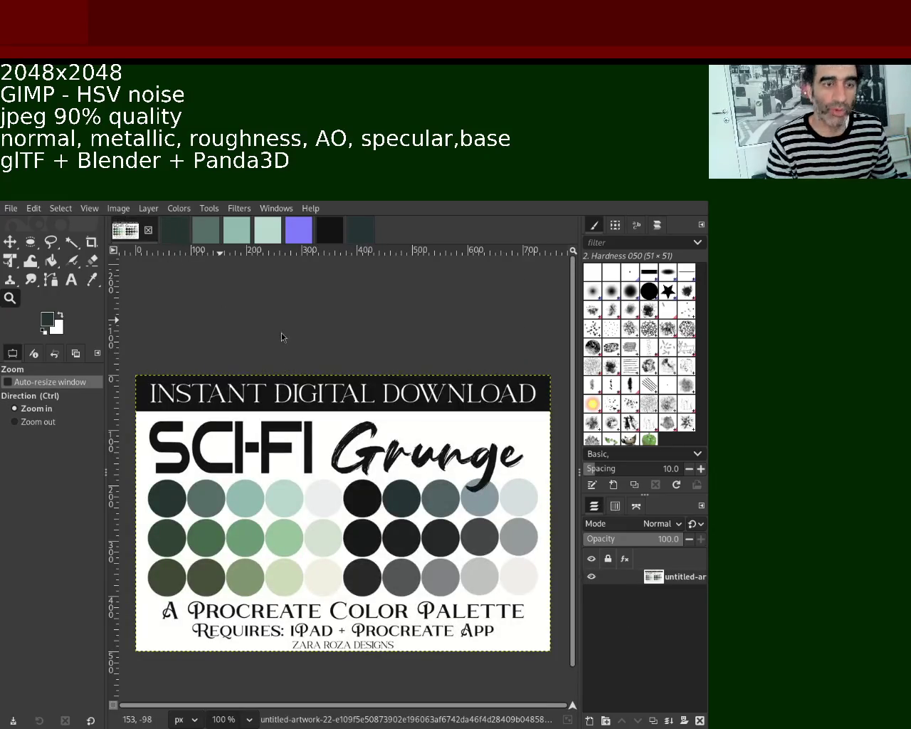